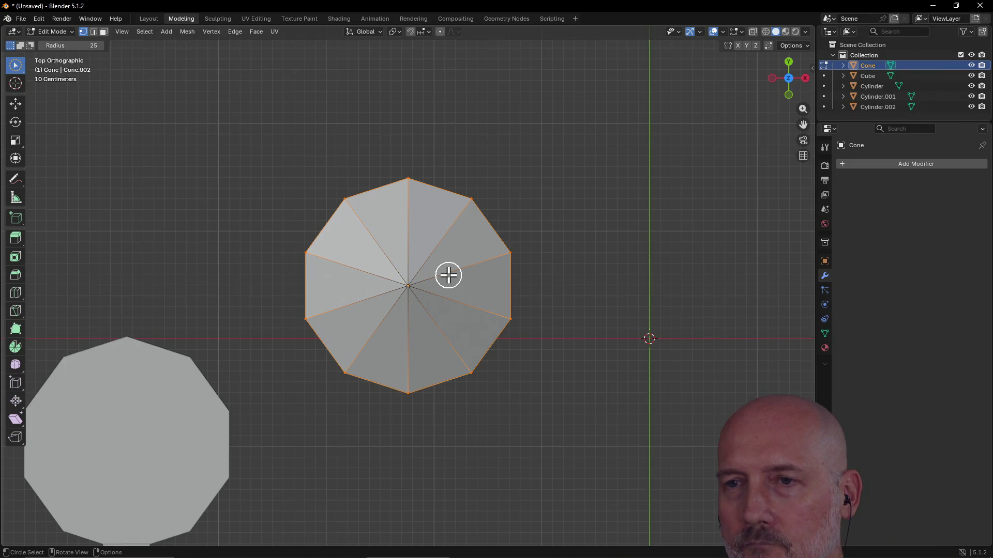
- Switch to the Bottom view to face the cone lid's flat decagonal base
key("grave")
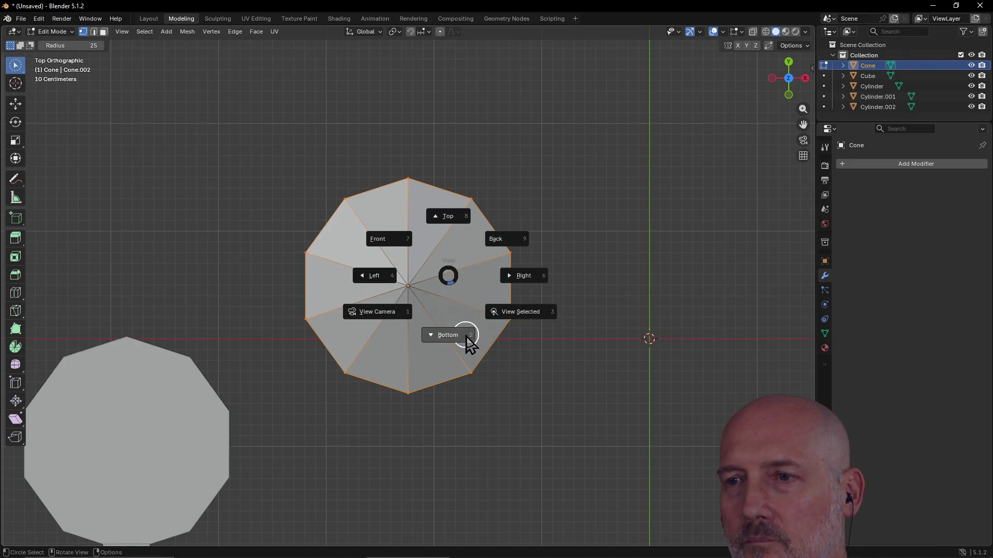
left_click(464, 337)
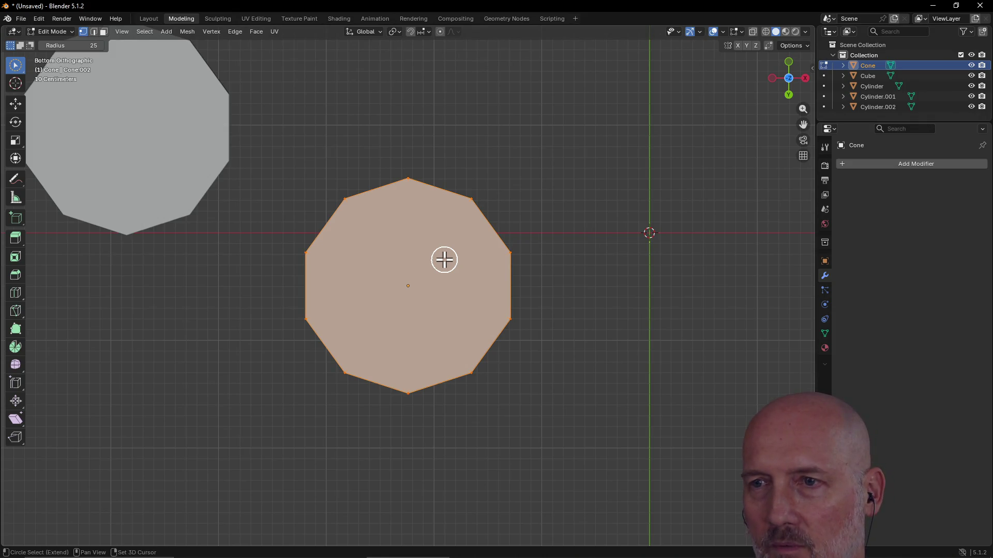
key("shift+s")
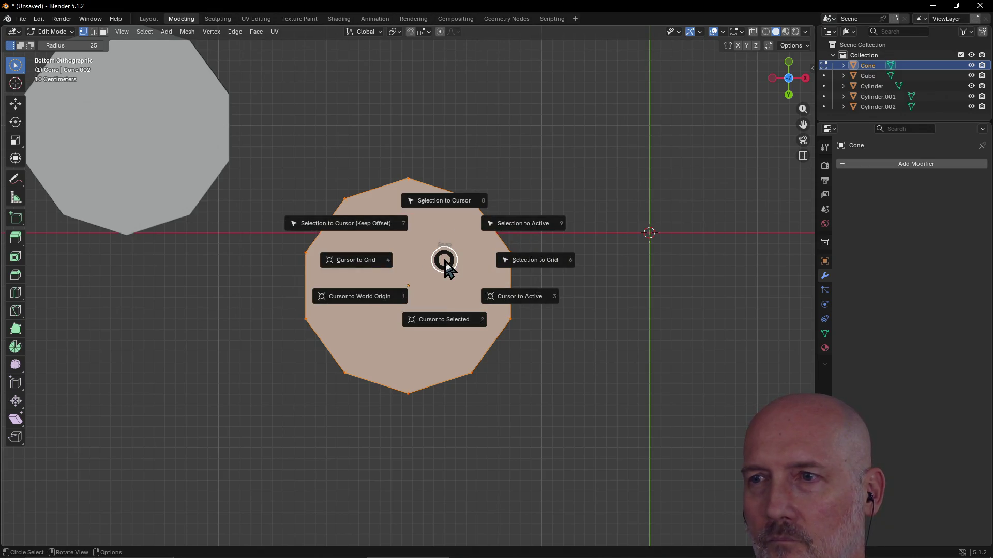
key("Escape")
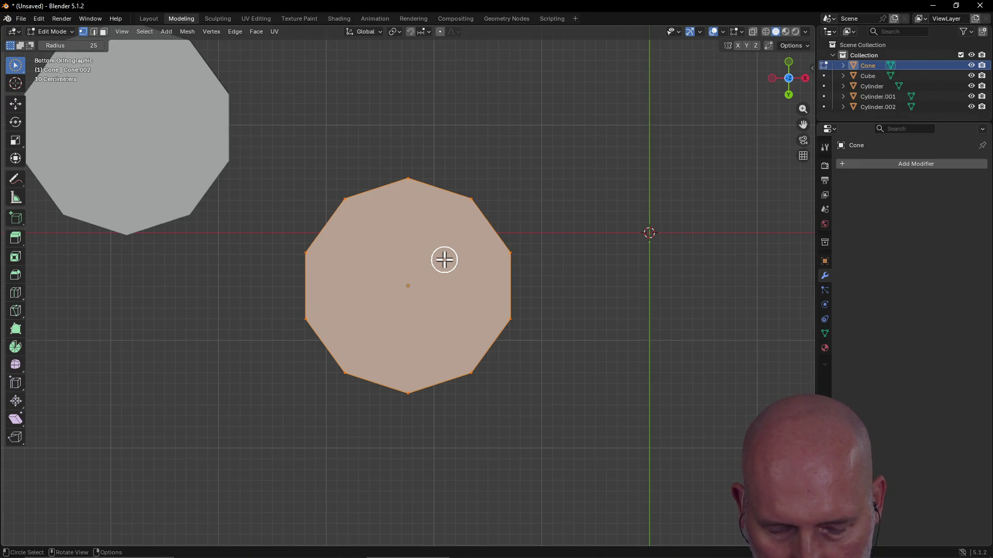
- Select the cone lid's base face with a painted circle selection
middle_click_drag(444, 259, 443, 259)
key("ctrl+r")
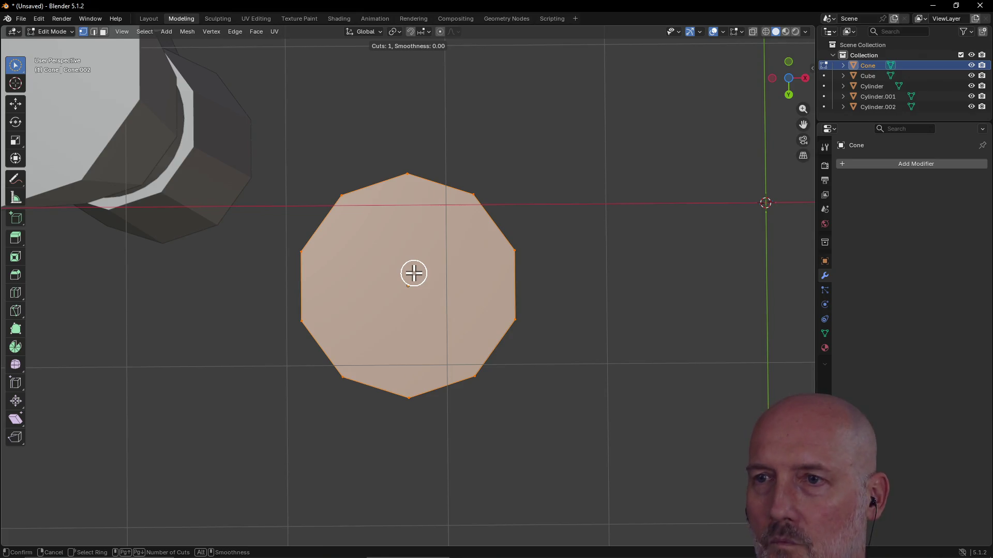
key("Escape")
key("c")
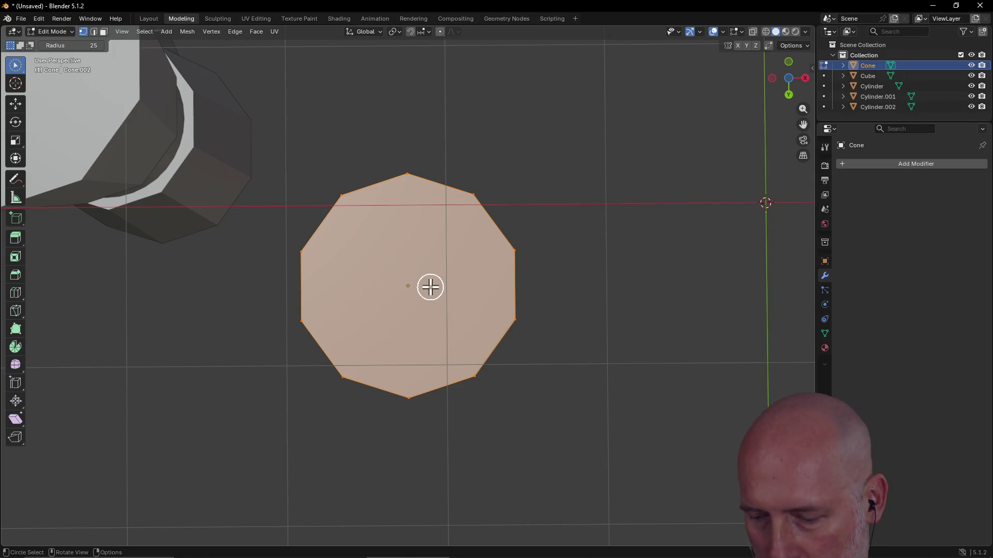
key("Escape")
- Inset the base face by about 0.074 m and extrude it inward along its normal
key("i")
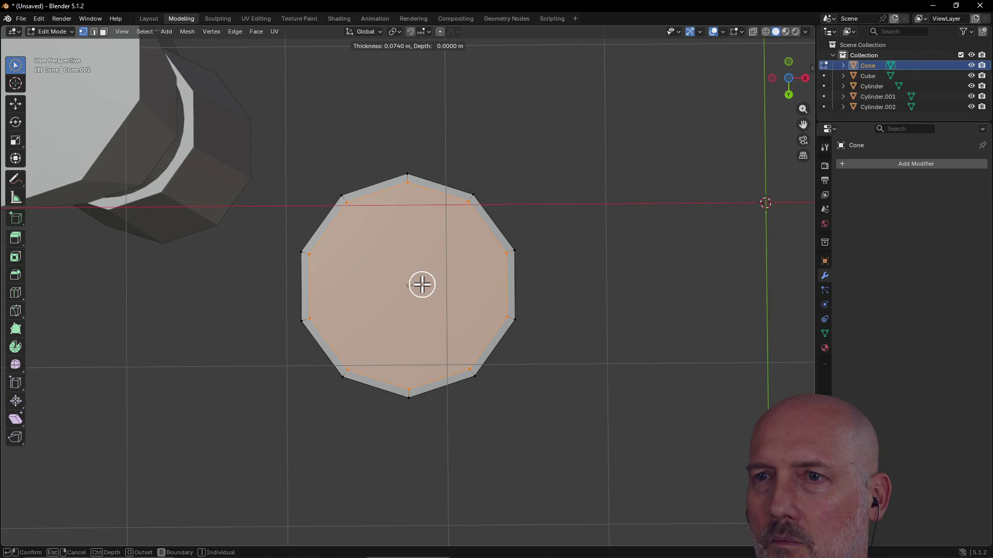
left_click(422, 285)
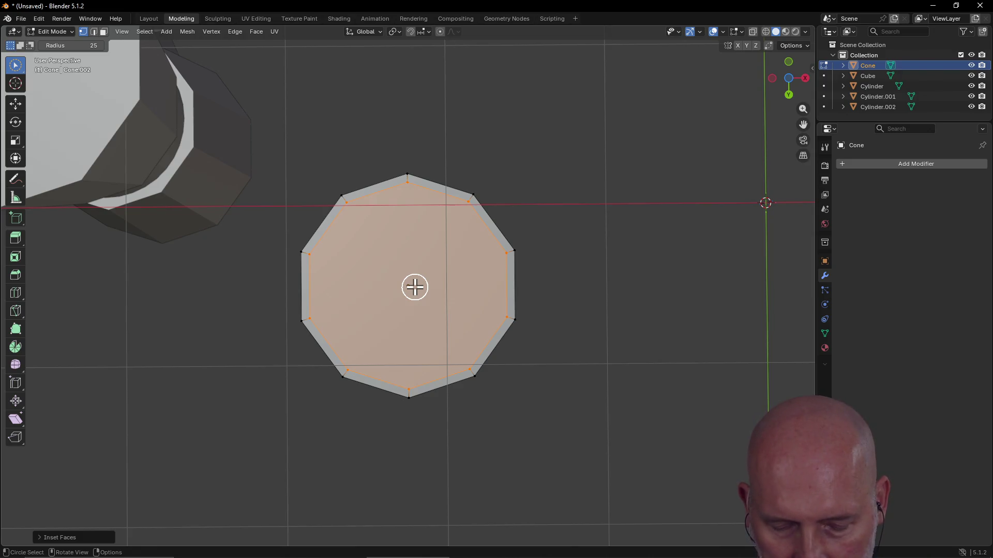
key("e")
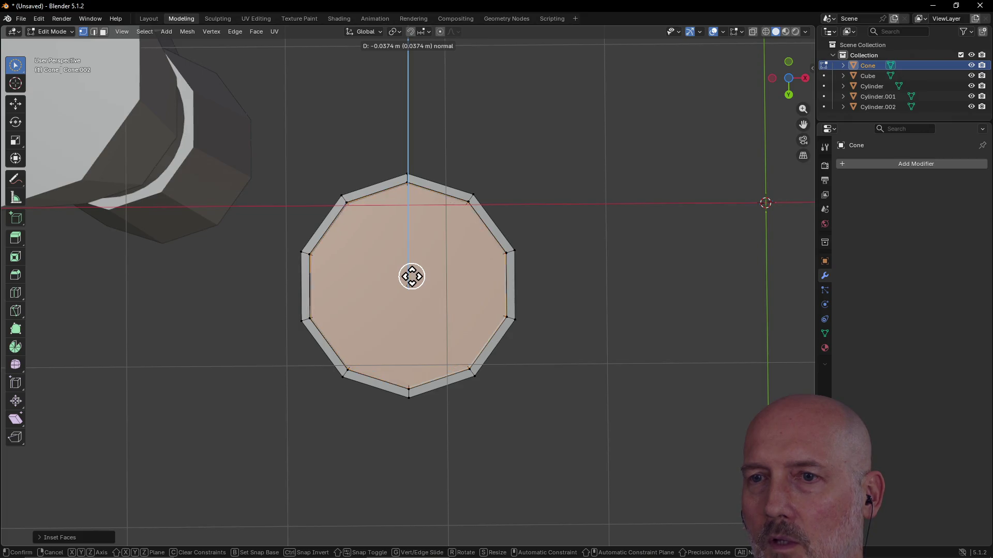
left_click(411, 276)
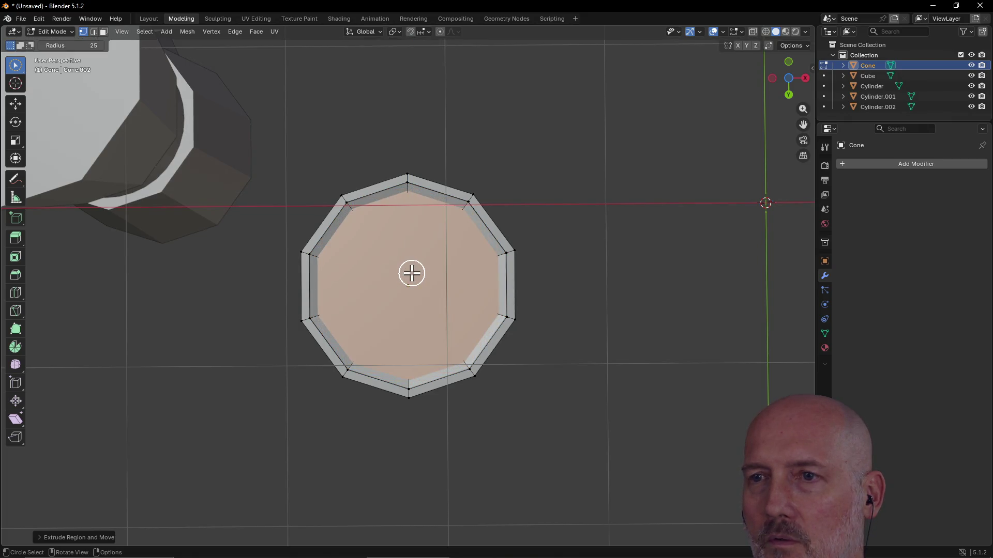
scroll(412, 275, "up", 4)
mouse_move(413, 276)
middle_mouse_down()
mouse_move(383, 251)
mouse_move(387, 195)
mouse_move(379, 181)
mouse_move(264, 204)
mouse_move(264, 251)
mouse_move(367, 238)
mouse_move(422, 193)
mouse_move(381, 209)
mouse_move(343, 255)
mouse_move(244, 269)
mouse_move(246, 279)
middle_mouse_up()
- Deselect the face and add one loop cut around the recessed lid with the Loop Cut tool
left_click(378, 276)
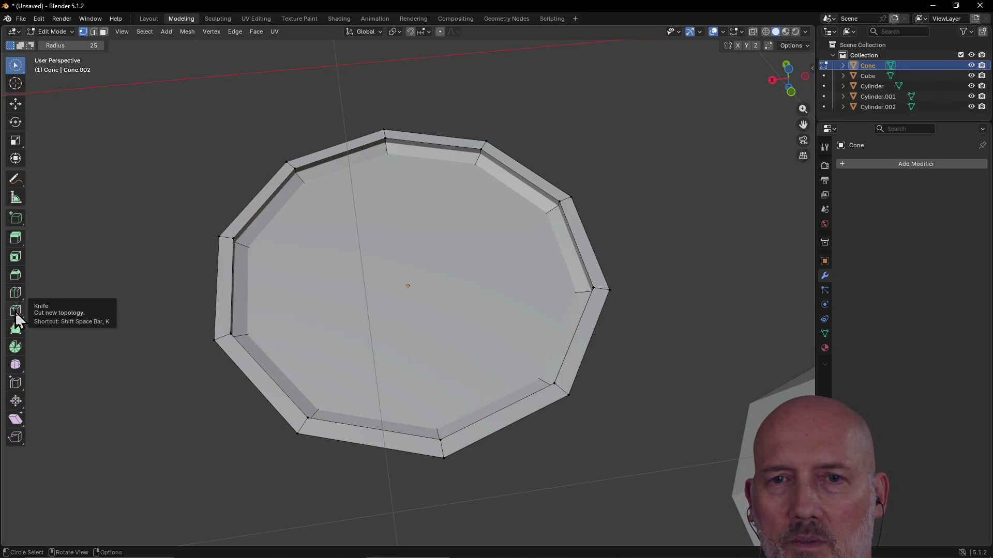
left_click(15, 293)
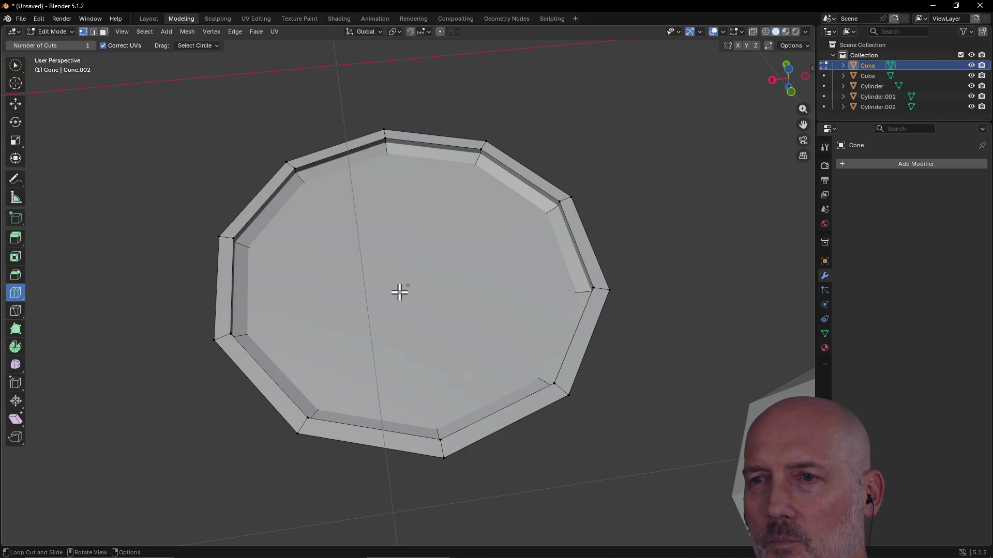
left_click(318, 409)
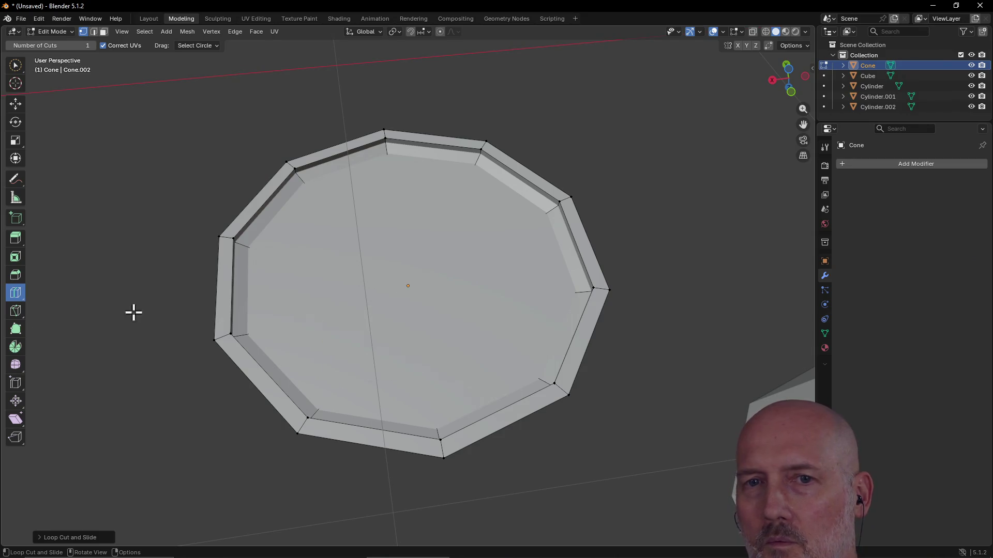
left_click(16, 311)
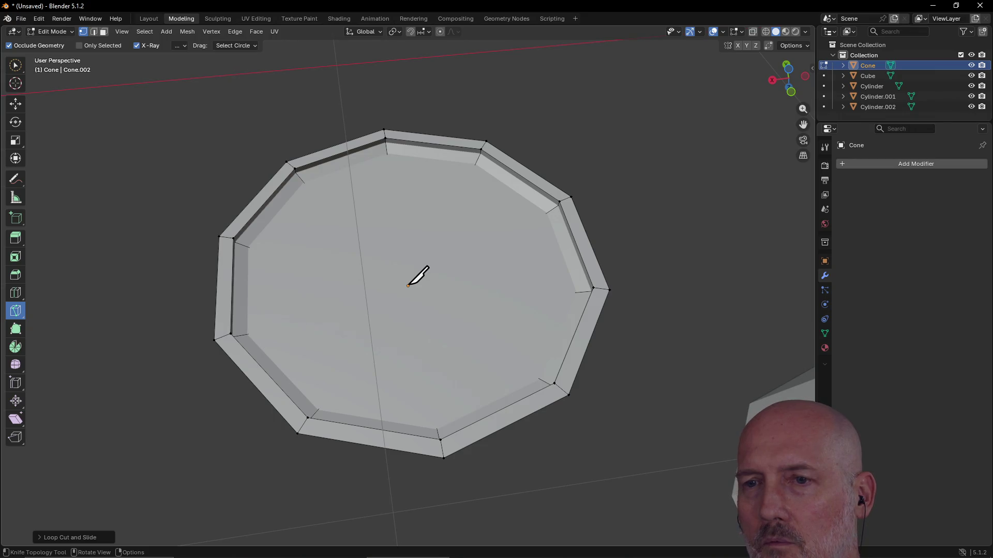
left_click(408, 285)
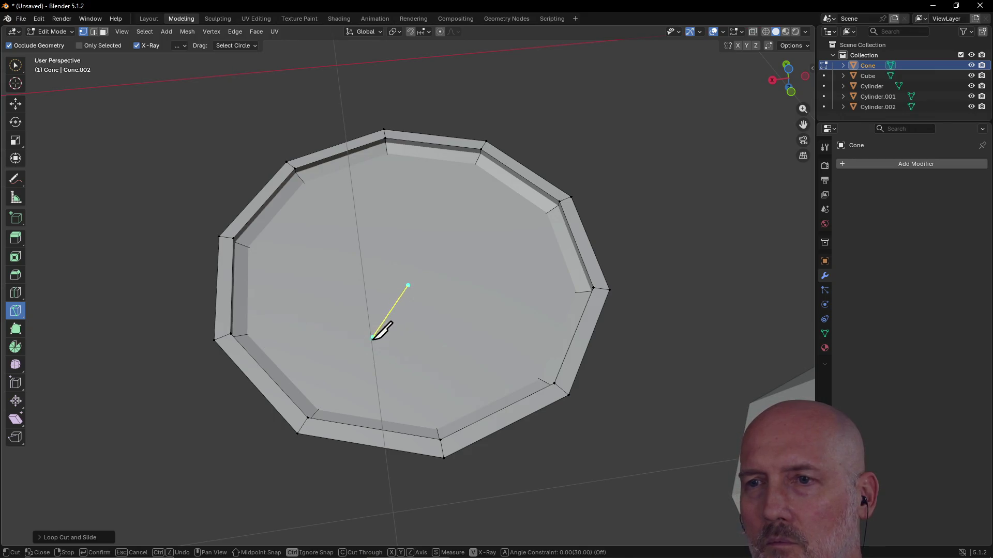
left_click(319, 408)
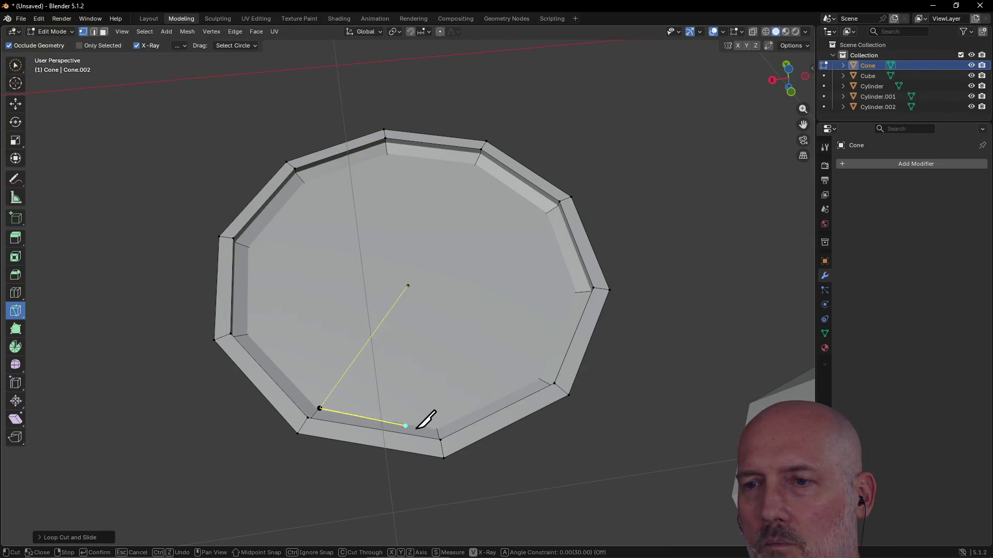
left_click(437, 430)
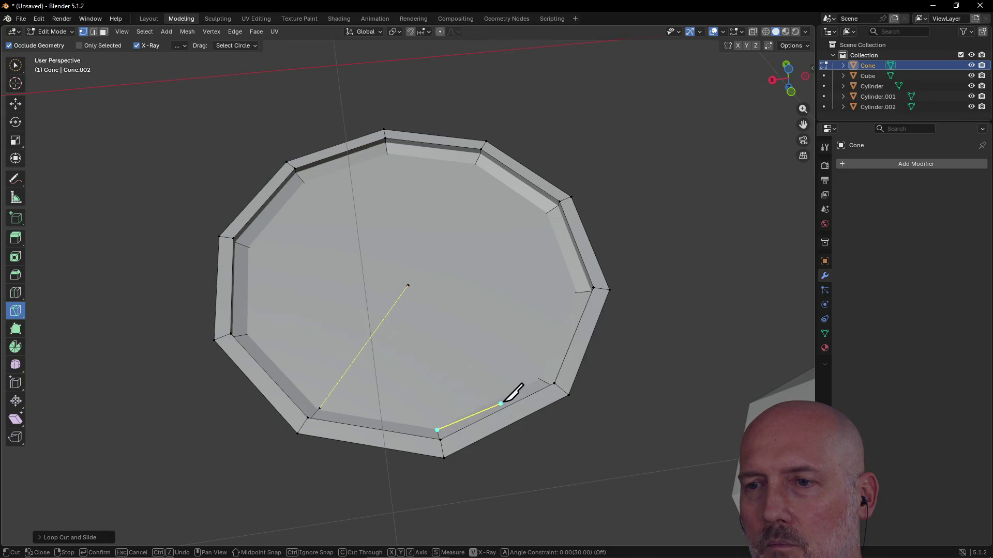
left_click(538, 378)
left_click(468, 298)
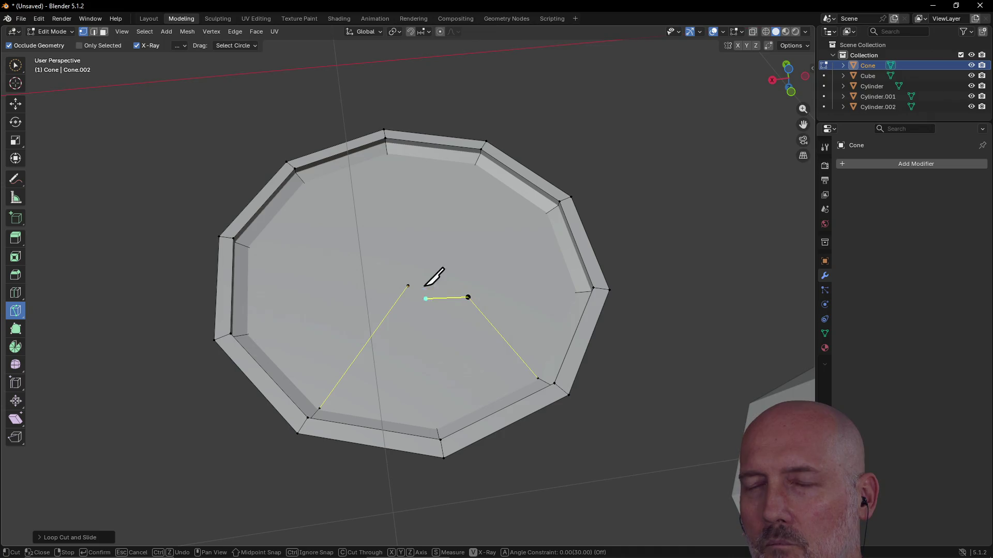
left_click(455, 287)
left_click(432, 268)
left_click(434, 365)
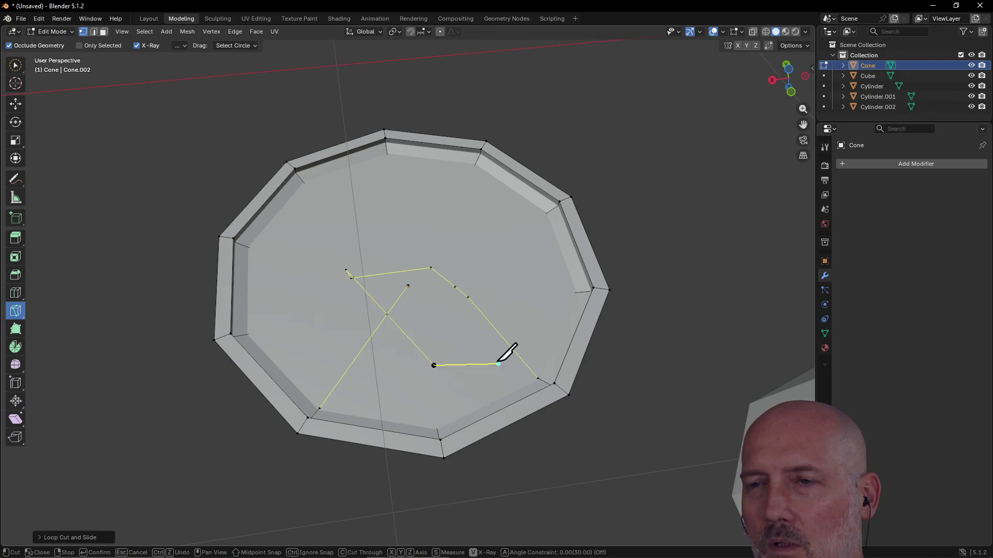
left_click(444, 327)
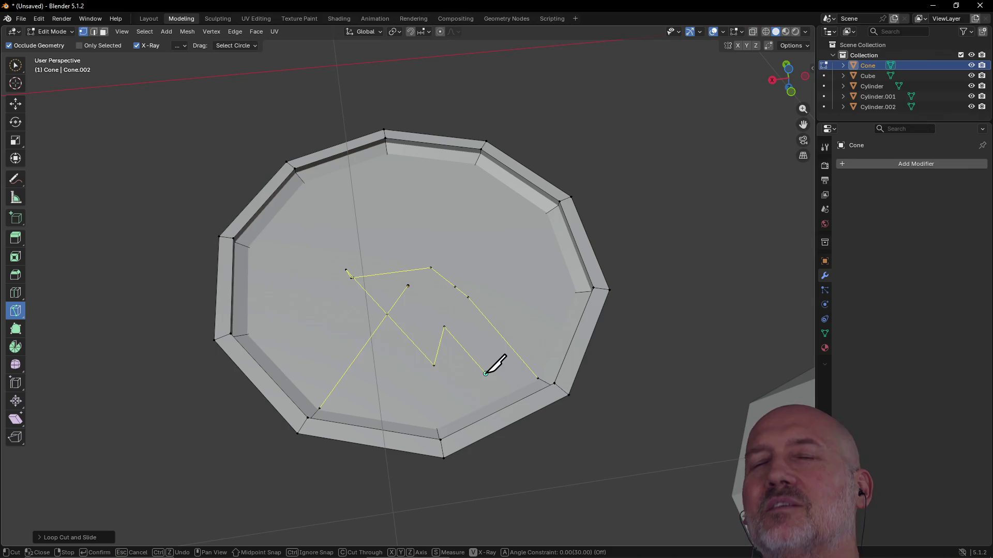
key("Escape")
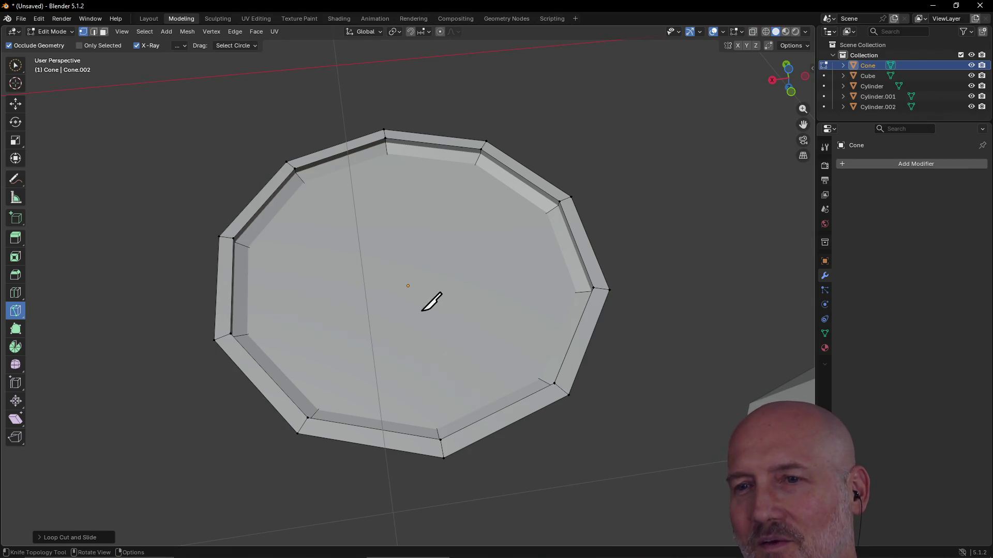
mouse_move(373, 346)
middle_mouse_down()
mouse_move(339, 264)
mouse_move(340, 235)
mouse_move(362, 282)
mouse_move(388, 219)
mouse_move(355, 199)
mouse_move(324, 199)
mouse_move(326, 129)
mouse_move(323, 286)
mouse_move(372, 281)
mouse_move(408, 222)
mouse_move(419, 249)
middle_mouse_up()
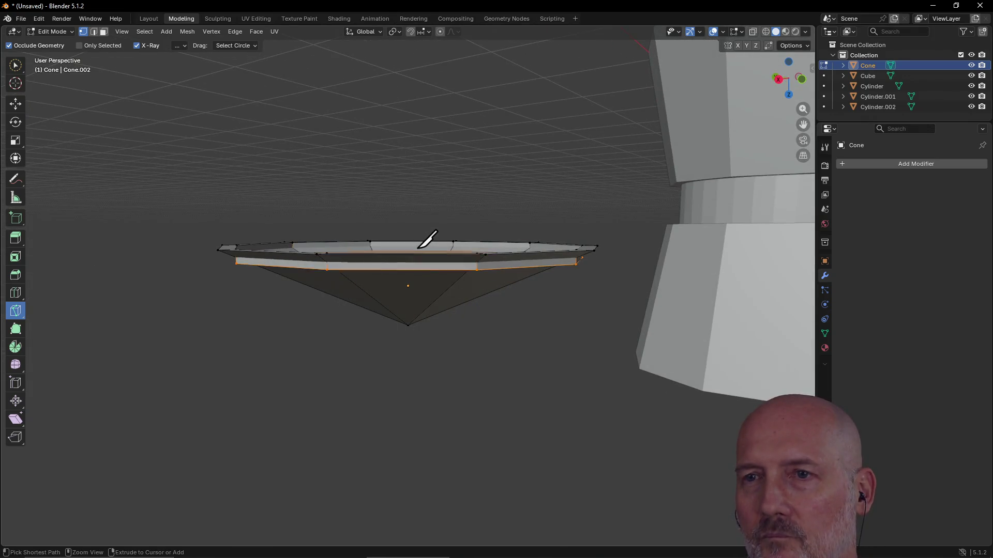
- Undo the loop cut and extrude the base face along its normal
key("ctrl+z")
mouse_move(425, 223)
middle_mouse_down()
mouse_move(410, 244)
mouse_move(424, 223)
middle_mouse_up()
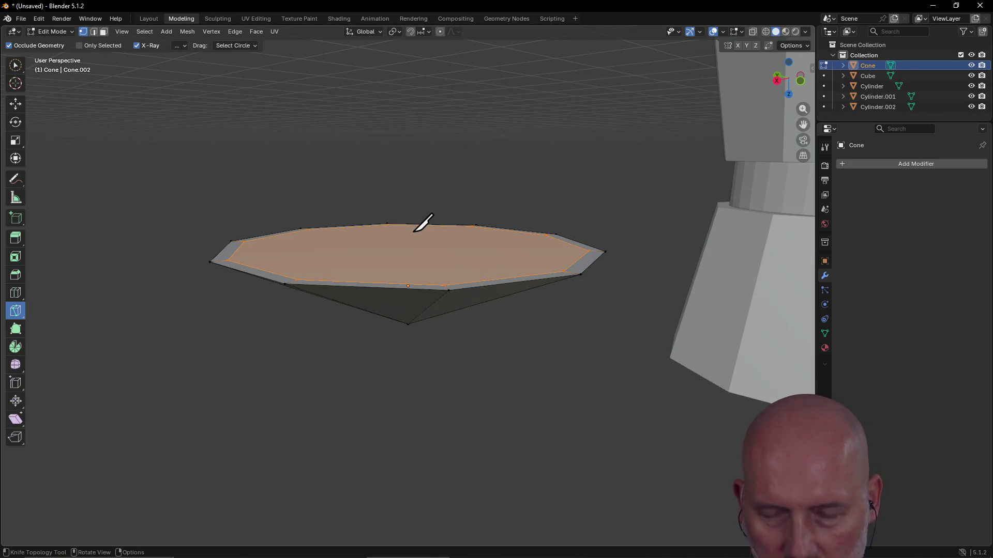
key("e")
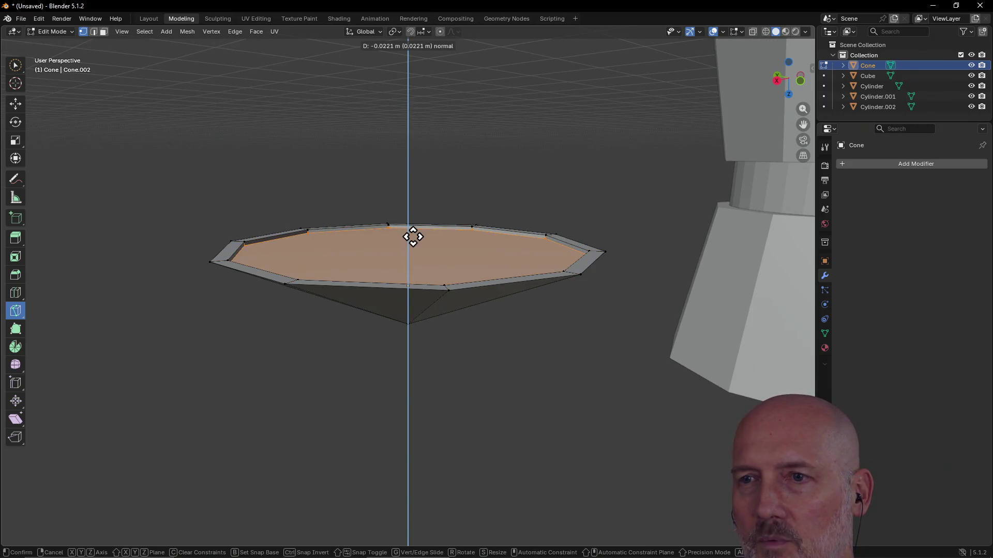
left_click(413, 237)
mouse_move(420, 226)
middle_mouse_down()
mouse_move(436, 204)
mouse_move(544, 238)
mouse_move(481, 232)
middle_mouse_up()
- Undo the extrusion and inset rim so the base is one flat decagon again
key("e")
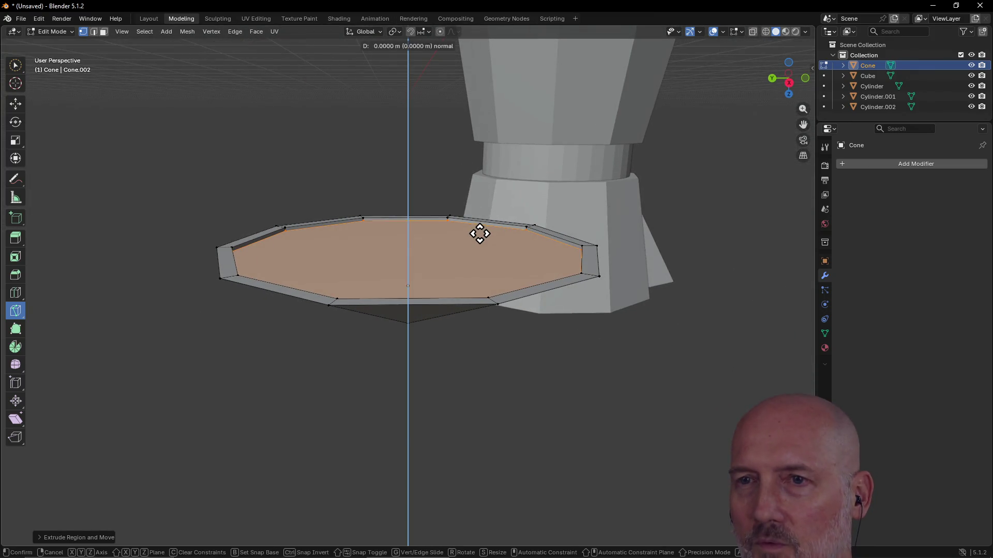
key("Escape")
mouse_move(481, 233)
middle_mouse_down()
mouse_move(508, 188)
mouse_move(532, 215)
mouse_move(595, 244)
mouse_move(639, 237)
mouse_move(589, 234)
middle_mouse_up()
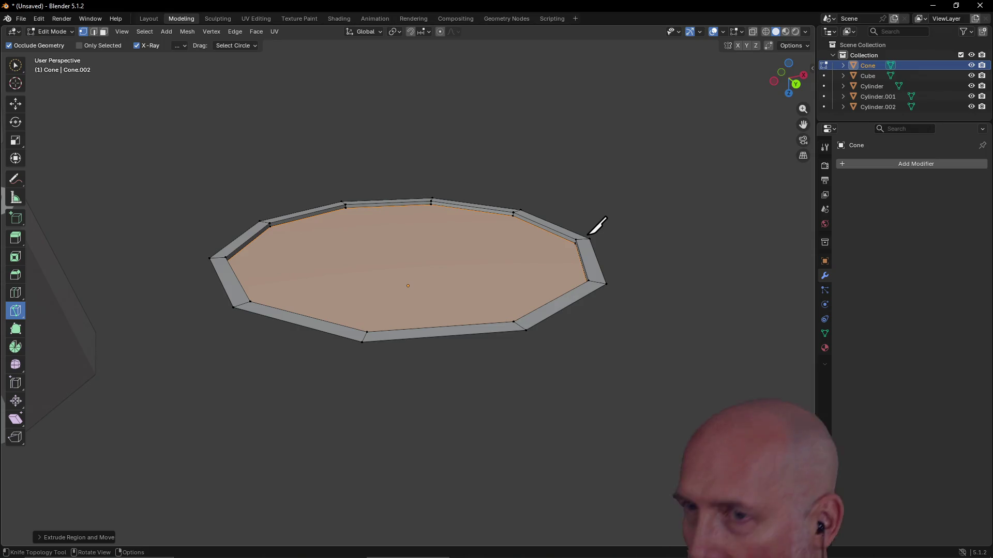
key("ctrl+z")
key("ctrl+z")
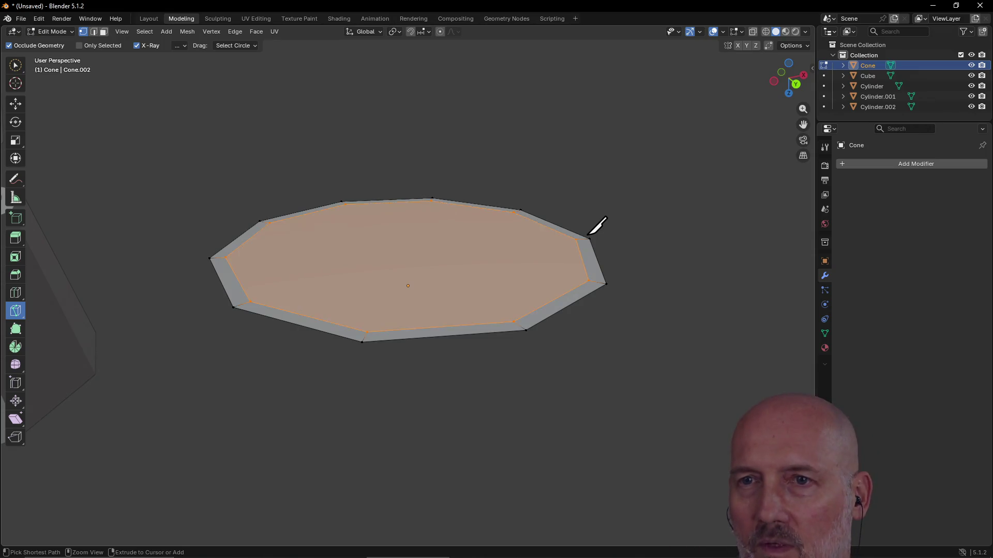
mouse_move(437, 252)
middle_mouse_down()
mouse_move(412, 262)
mouse_move(417, 310)
mouse_move(404, 334)
middle_mouse_up()
left_click(404, 333)
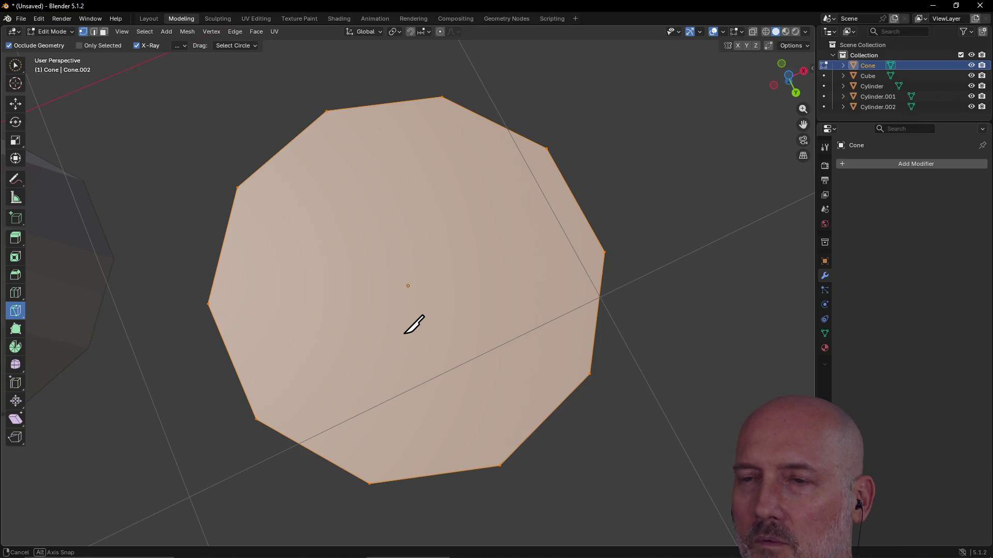
- Inset the cone's decagonal base face
key("ctrl+r")
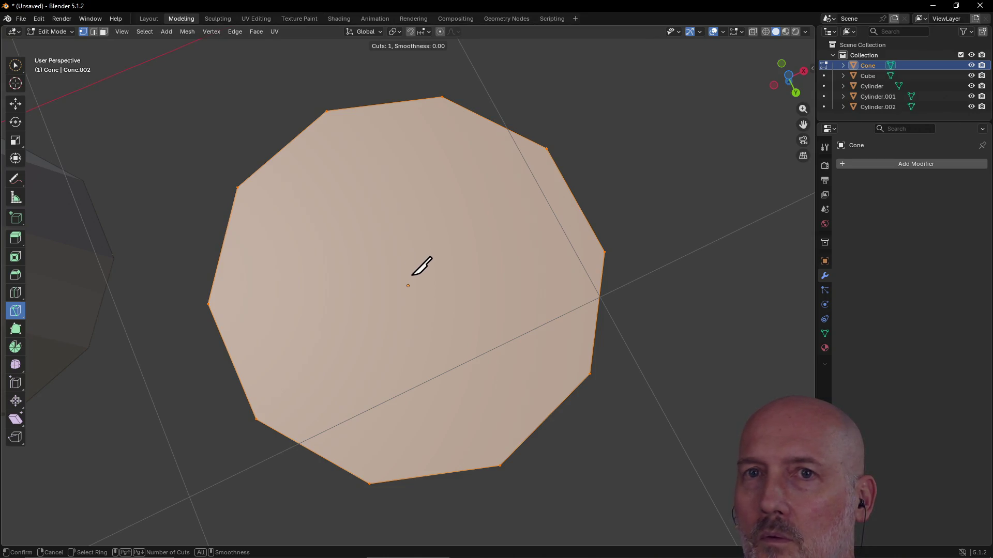
key("Escape")
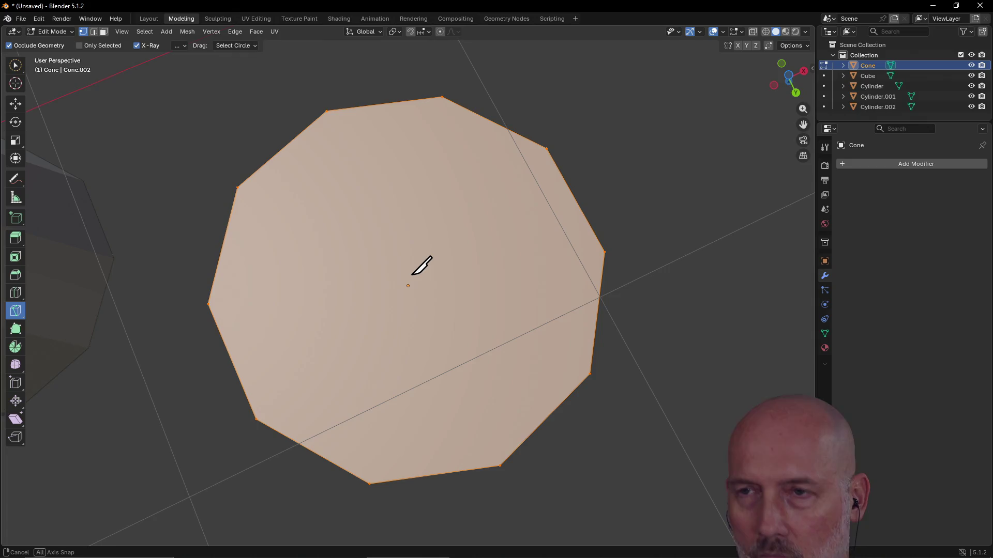
key("i")
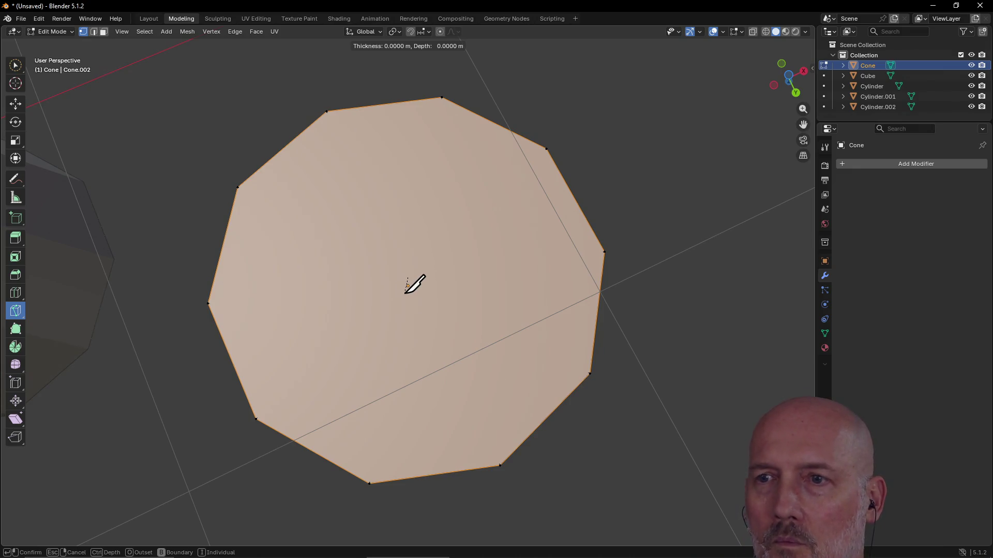
left_click(431, 260)
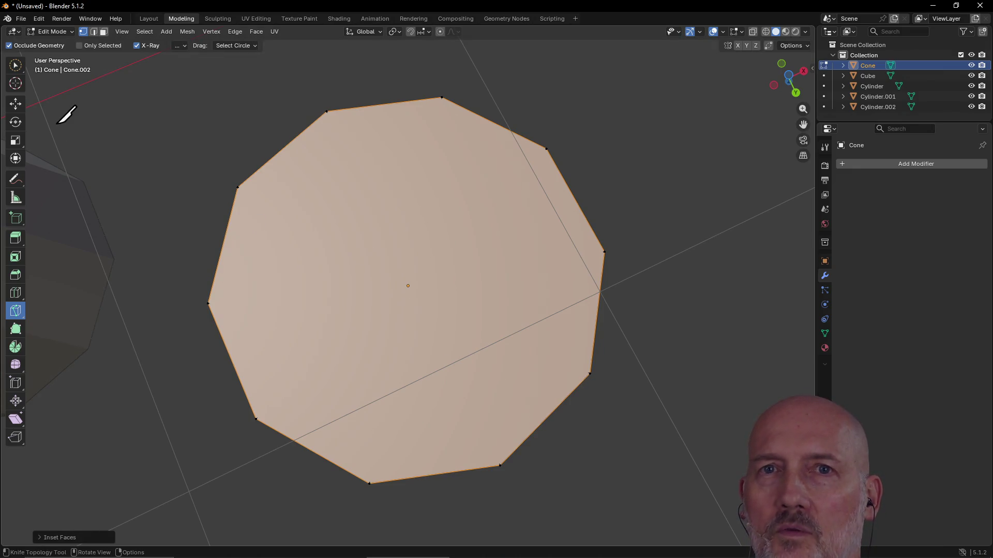
- Pick Circle Select, zoom out, and bring the TourBox Console window forward
left_click(16, 65)
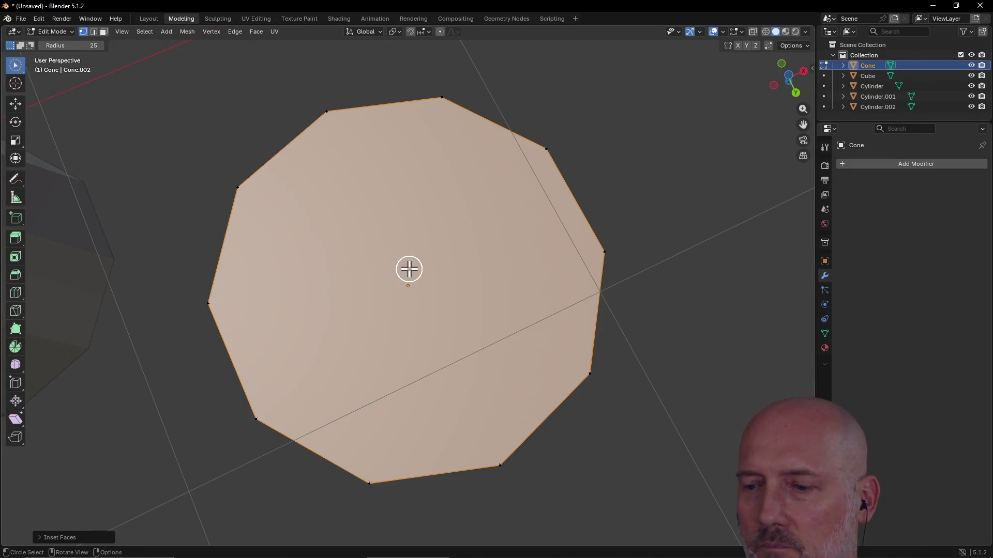
scroll(409, 269, "down", 3)
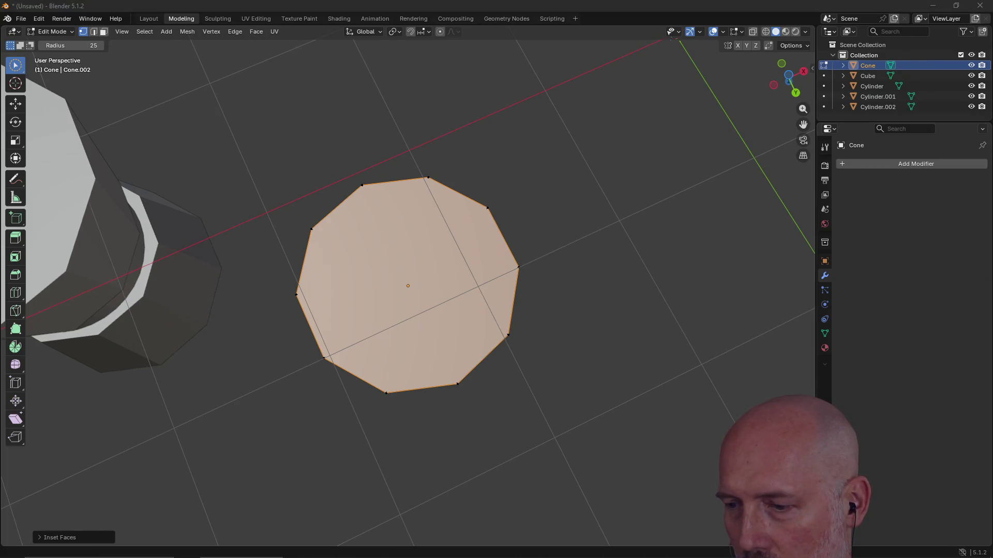
mouse_move(504, 336)
middle_mouse_down()
mouse_move(517, 191)
mouse_move(520, 259)
middle_mouse_up()
key("alt+Tab")
key("alt+Tab")
key("alt+Tab")
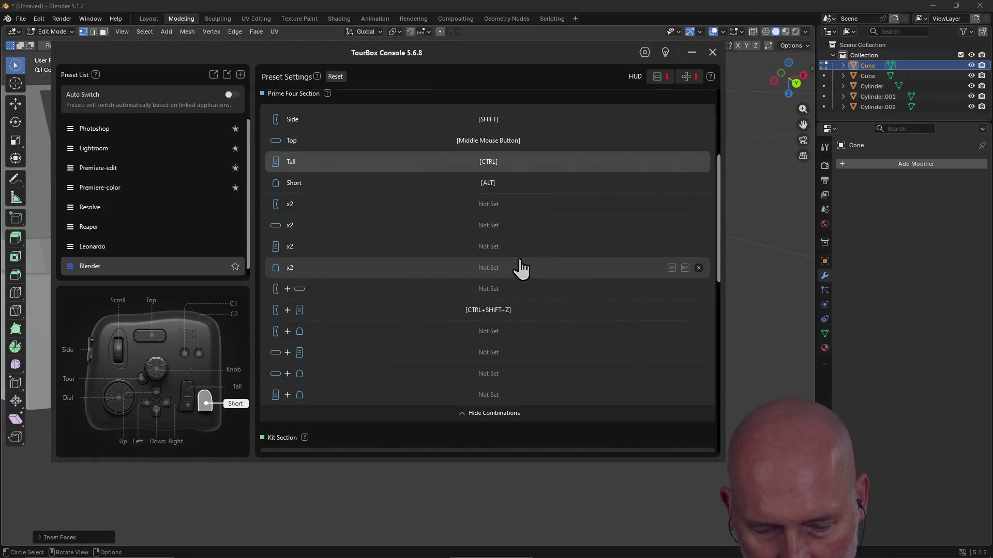
scroll(520, 268, "down", 10)
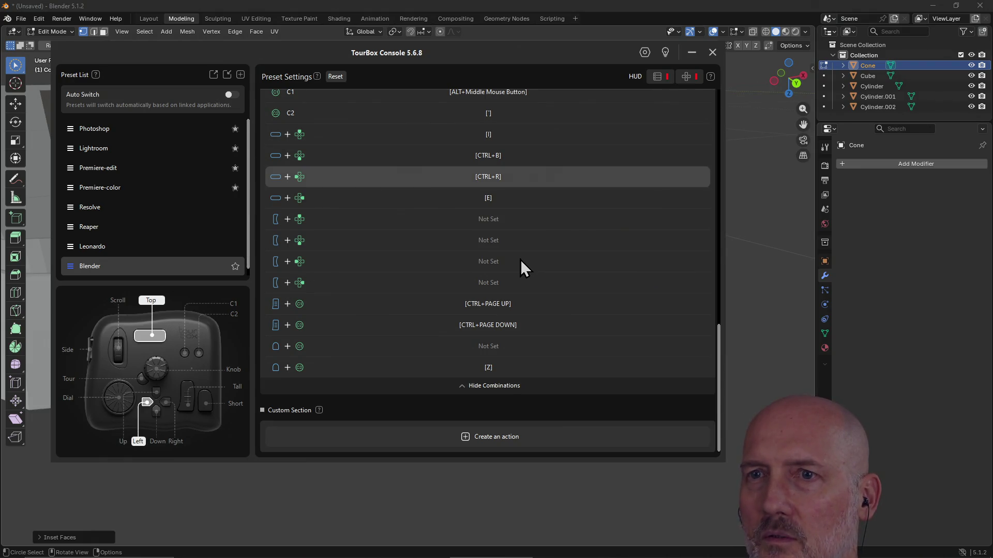
left_click(523, 8)
key("w")
middle_click_drag(458, 226, 426, 290)
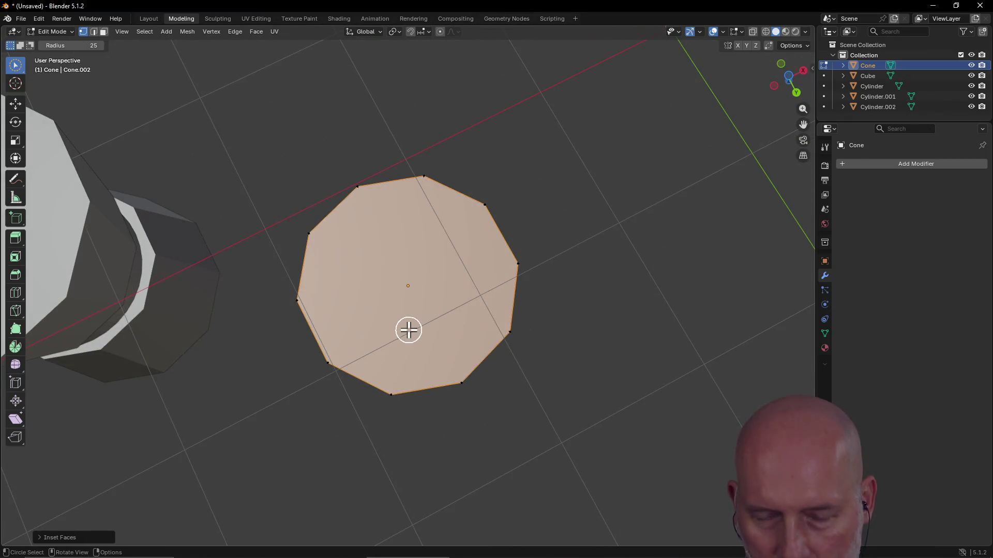
- Inset the base face and push the inner face about 0.075 m inward, leaving a rim
key("i")
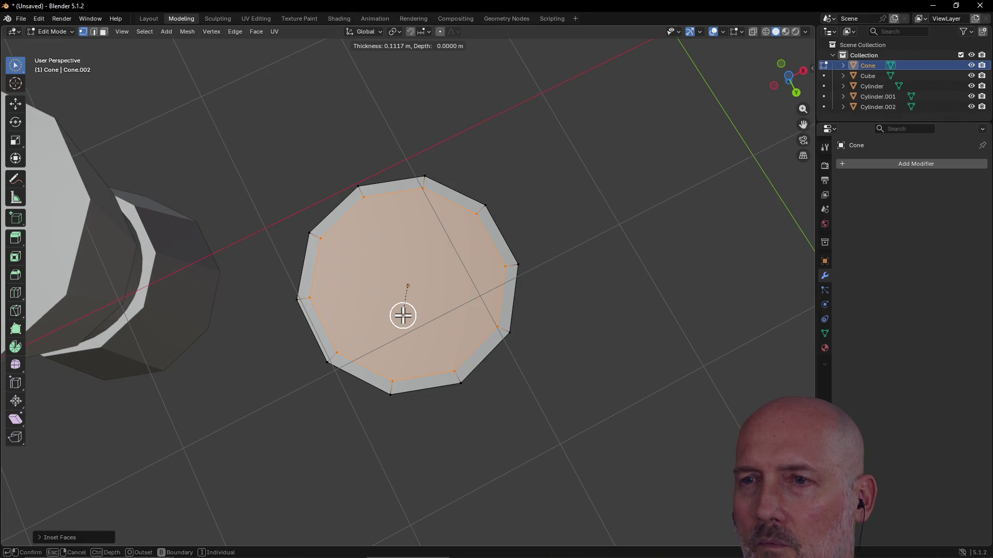
left_click(403, 316)
mouse_move(401, 313)
middle_mouse_down()
mouse_move(386, 248)
mouse_move(388, 290)
middle_mouse_up()
key("e")
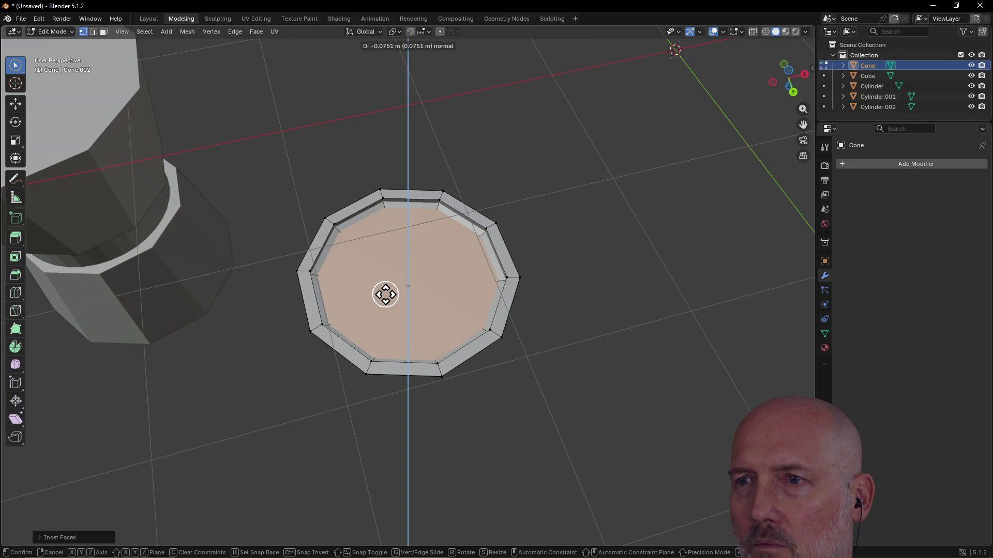
left_click(385, 294)
- From the Front view, redo the inward push of the inner face at about 0.038 m deep
key("grave")
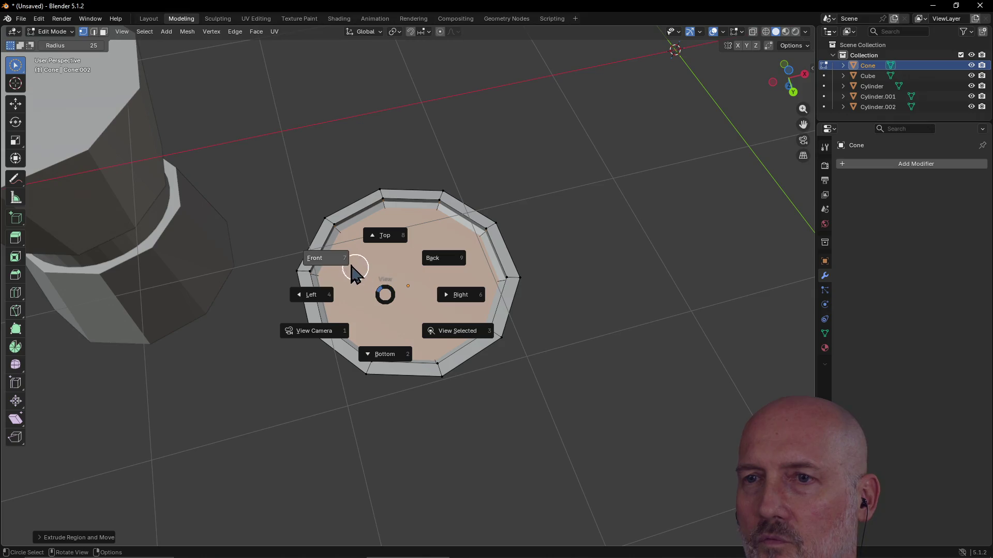
left_click(335, 260)
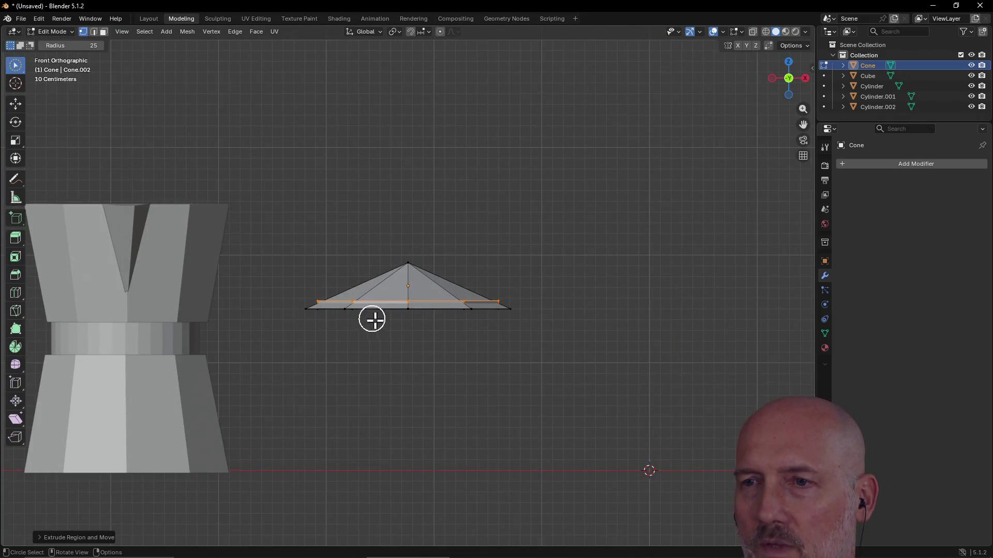
key("ctrl+z")
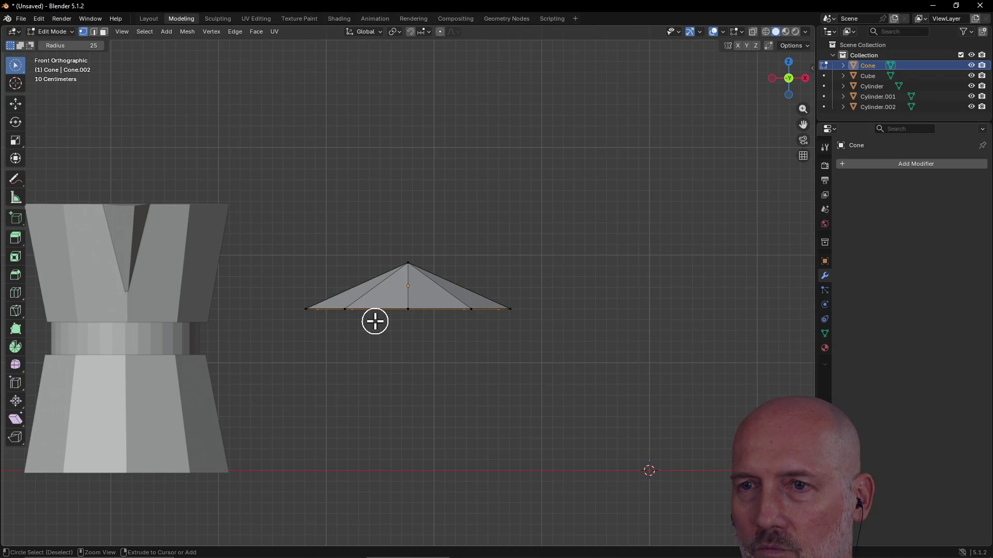
key("e")
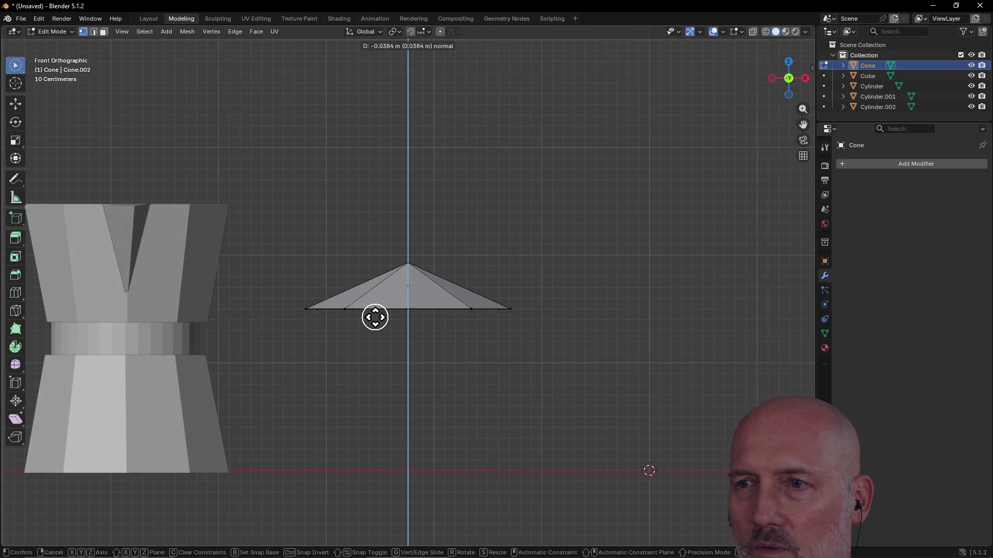
left_click(375, 317)
mouse_move(388, 326)
middle_mouse_down()
mouse_move(385, 243)
mouse_move(456, 169)
mouse_move(534, 120)
mouse_move(286, 190)
mouse_move(264, 159)
middle_mouse_up()
scroll(457, 168, "up", 3)
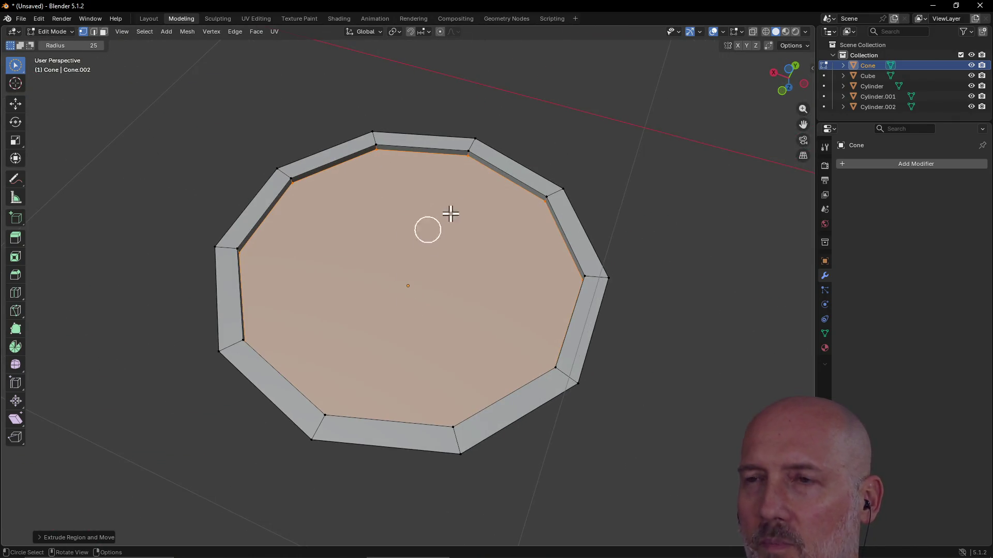
left_click(15, 274)
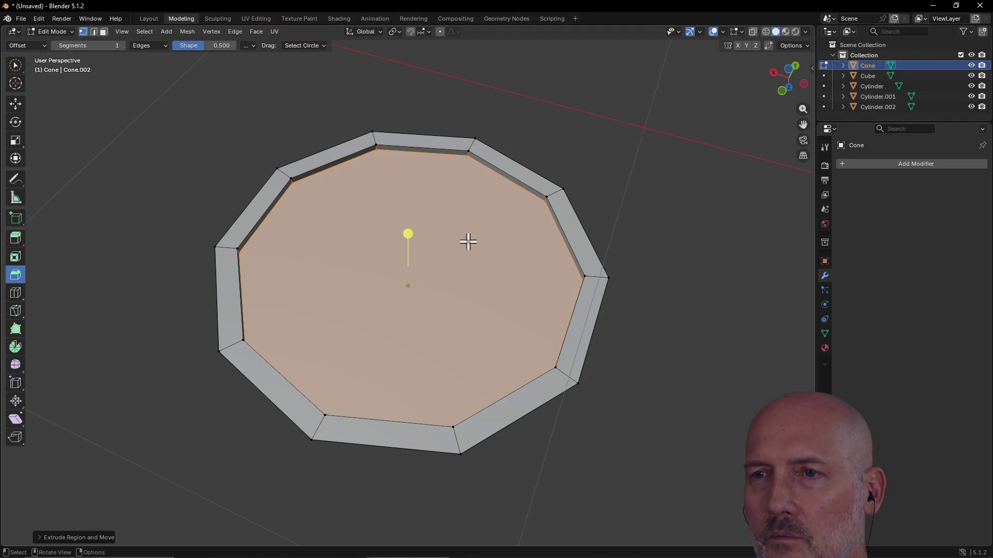
- Bevel the edges around the recessed inner face into a thin chamfer ring, then deselect
mouse_move(412, 231)
left_mouse_down()
mouse_move(442, 226)
mouse_move(433, 228)
left_mouse_up()
mouse_move(433, 229)
middle_mouse_down()
mouse_move(427, 146)
mouse_move(430, 231)
middle_mouse_up()
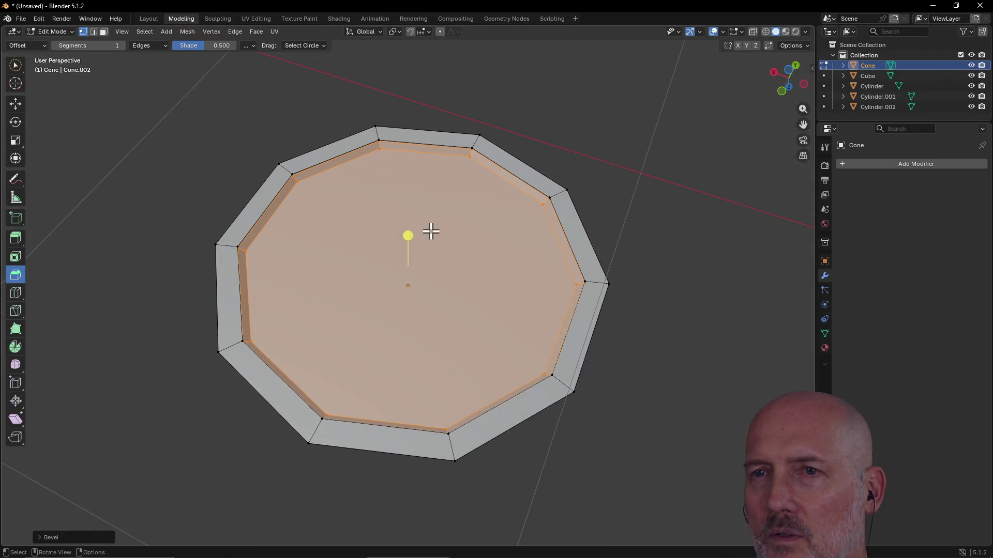
left_click(482, 234)
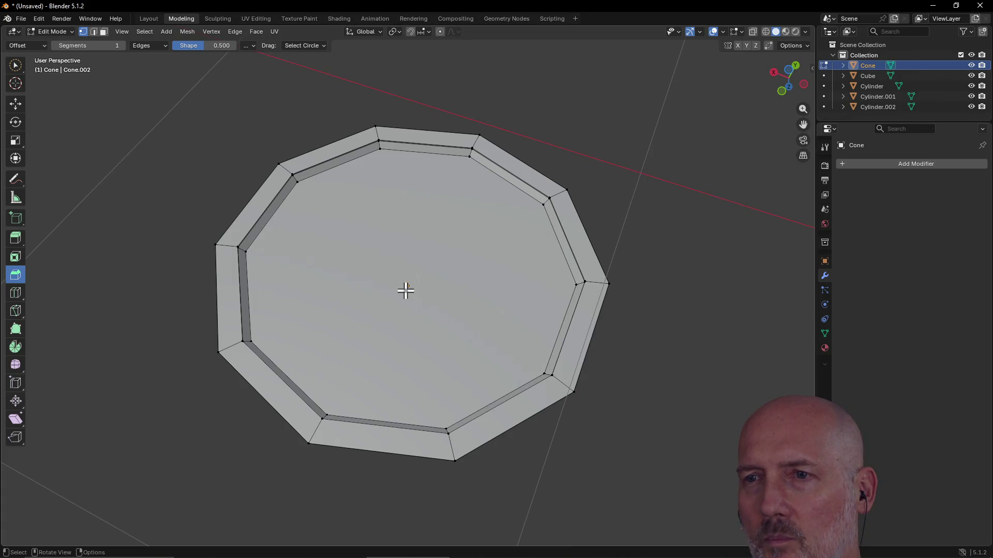
mouse_move(408, 300)
middle_mouse_down()
mouse_move(403, 217)
mouse_move(400, 321)
middle_mouse_up()
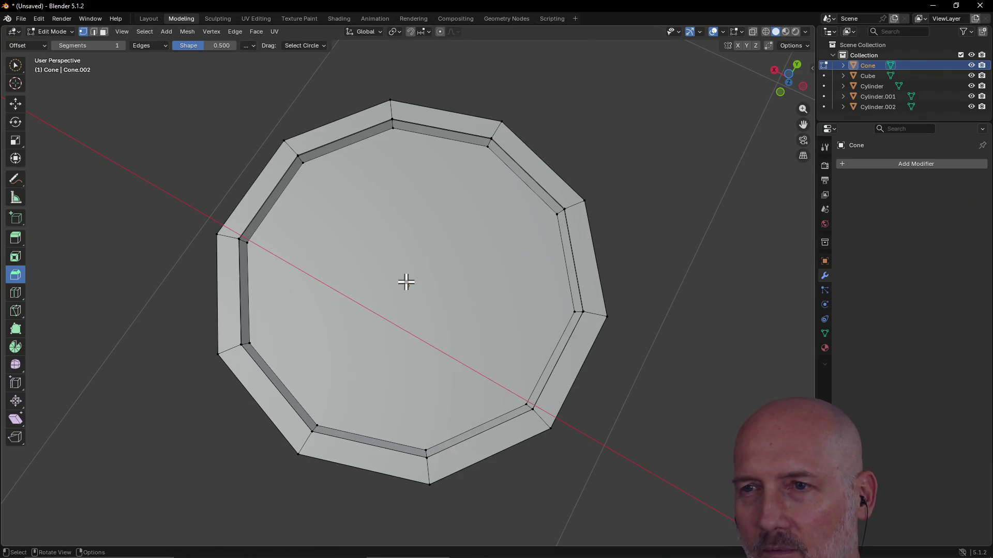
- Add an edge loop inside the inner bevel ring with the Loop Cut tool
scroll(410, 282, "up", 5)
scroll(411, 282, "down", 5)
mouse_move(411, 282)
middle_mouse_down()
mouse_move(421, 215)
mouse_move(435, 267)
mouse_move(472, 257)
middle_mouse_up()
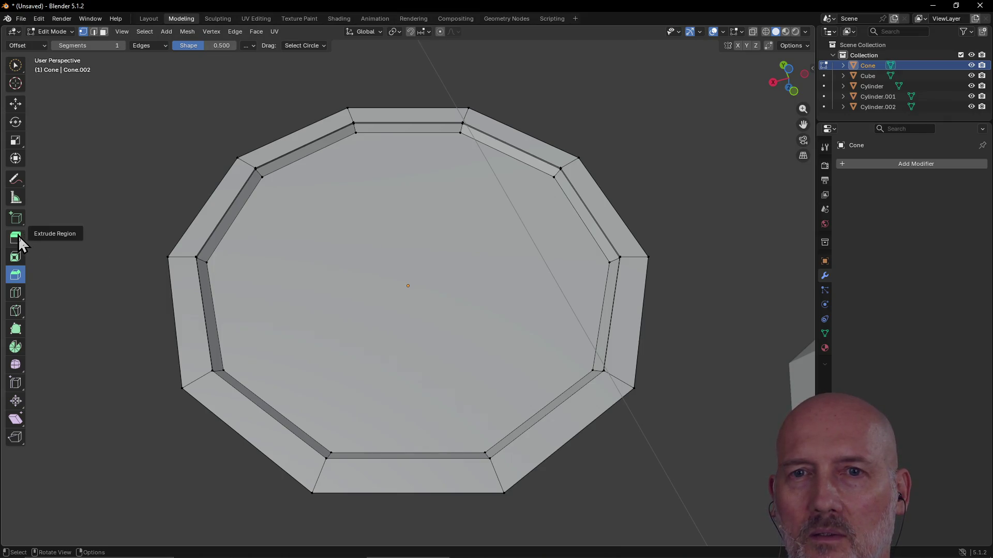
left_click(16, 294)
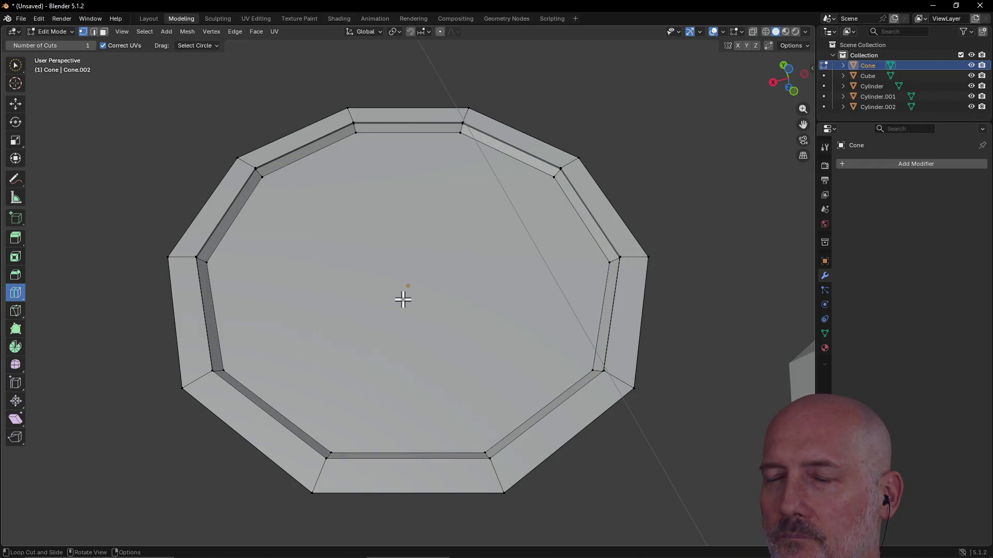
mouse_move(449, 254)
middle_mouse_down()
mouse_move(350, 265)
mouse_move(328, 257)
mouse_move(327, 295)
middle_mouse_up()
scroll(326, 295, "down", 2)
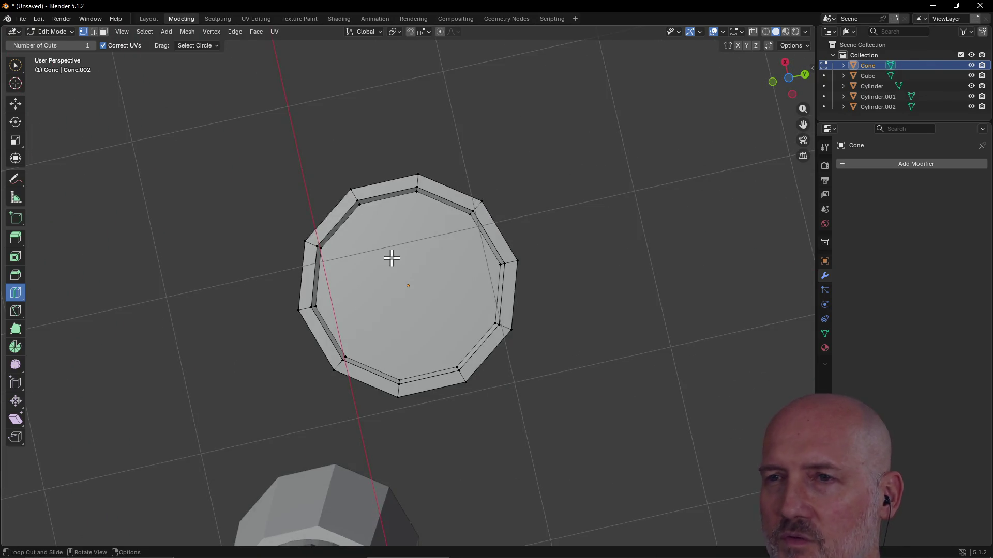
left_click(359, 203)
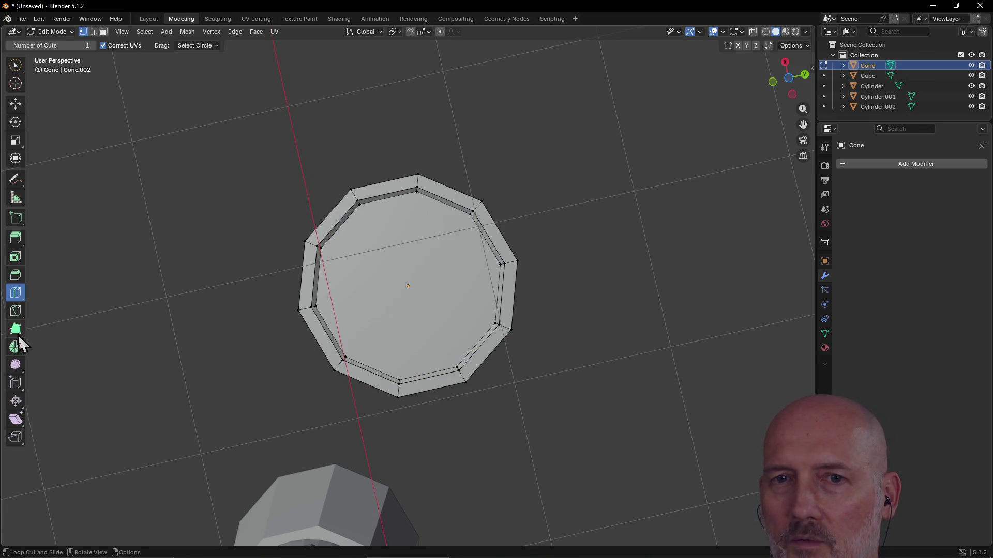
left_click(15, 310)
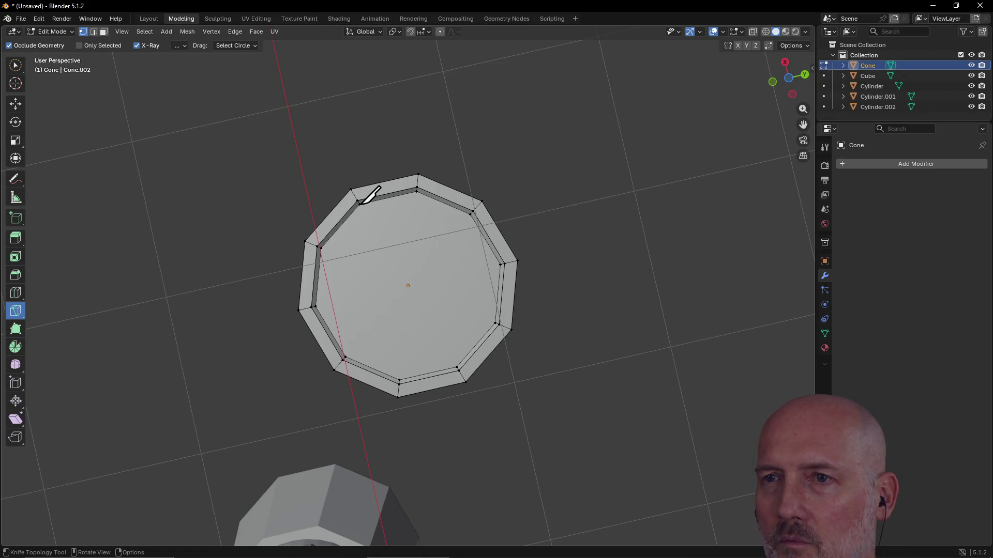
- Knife a straight edge between two opposite vertices across the inner face
left_click(359, 204)
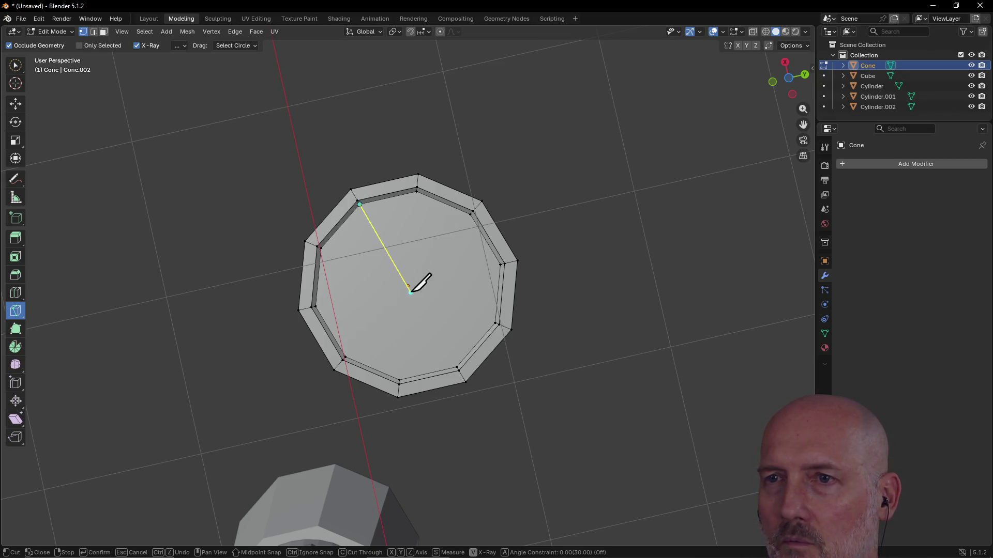
left_click(457, 367)
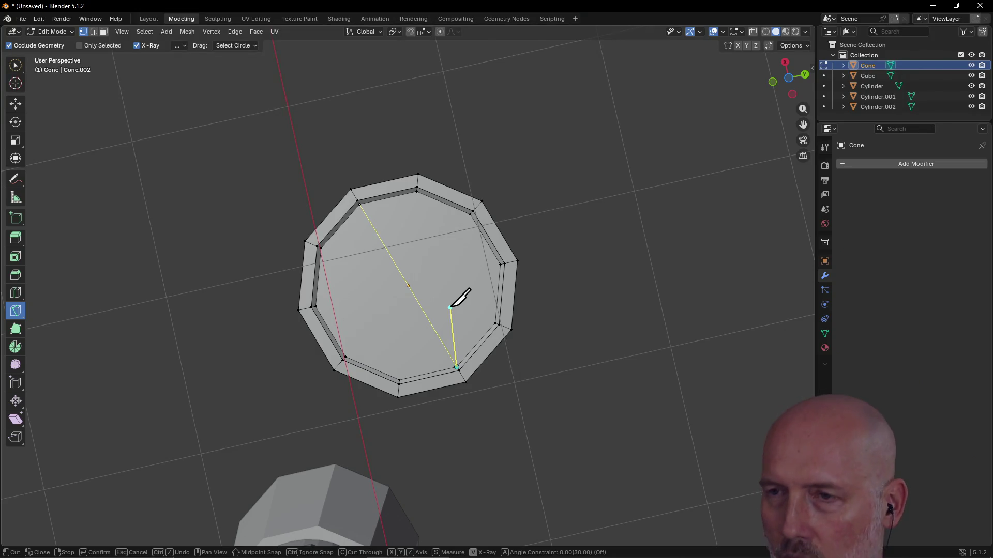
key("Return")
mouse_move(445, 250)
middle_mouse_down()
mouse_move(445, 200)
mouse_move(483, 200)
mouse_move(501, 244)
middle_mouse_up()
scroll(485, 200, "up", 4)
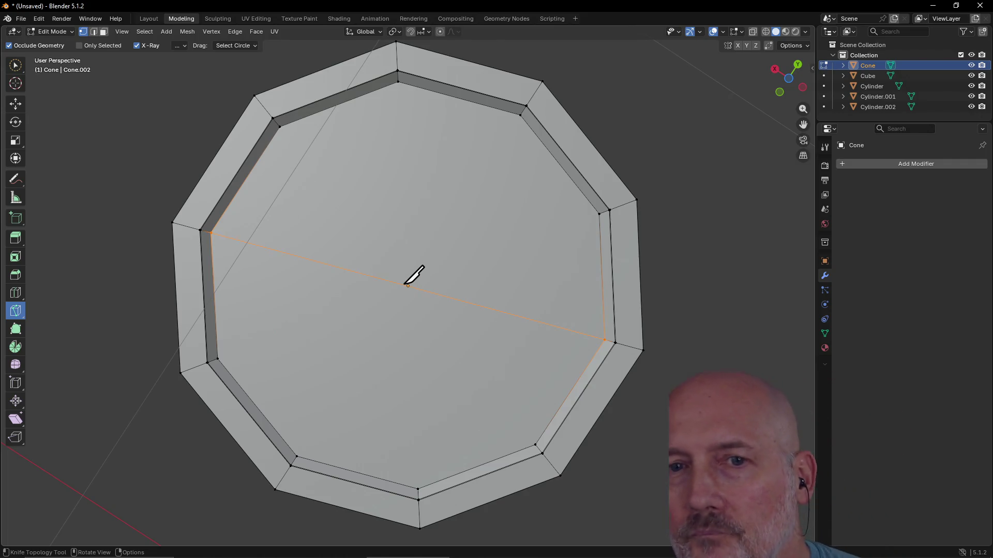
- Add an edge loop through the new cut with the Loop Cut tool
left_click(15, 293)
left_click(408, 276)
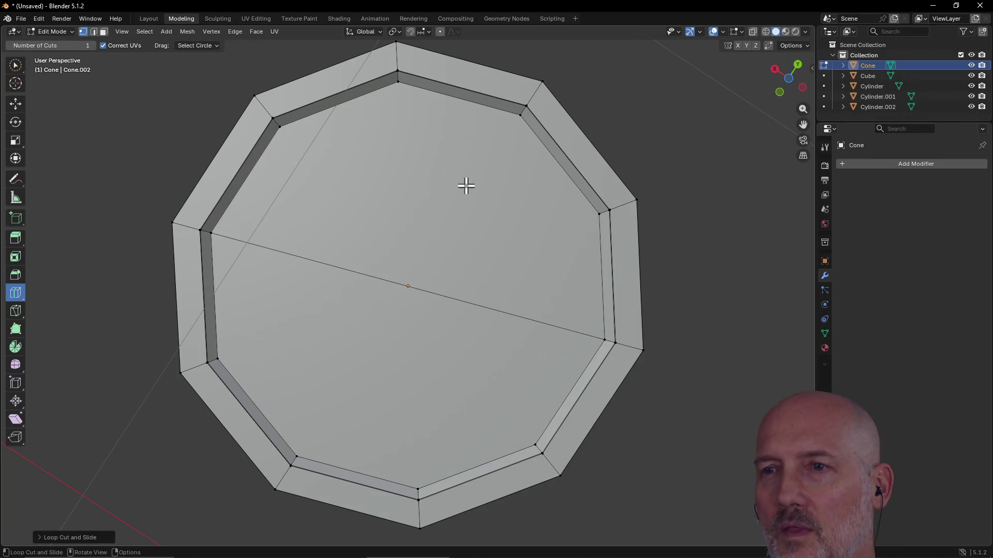
left_click(16, 310)
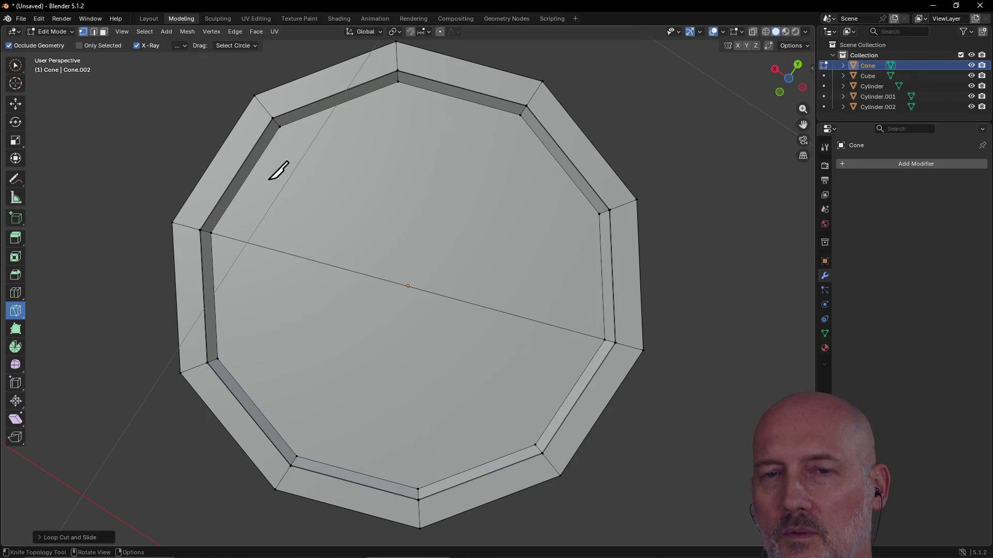
- Knife two cuts across the lid through the centre vertex to opposite rim corners
left_click(520, 115)
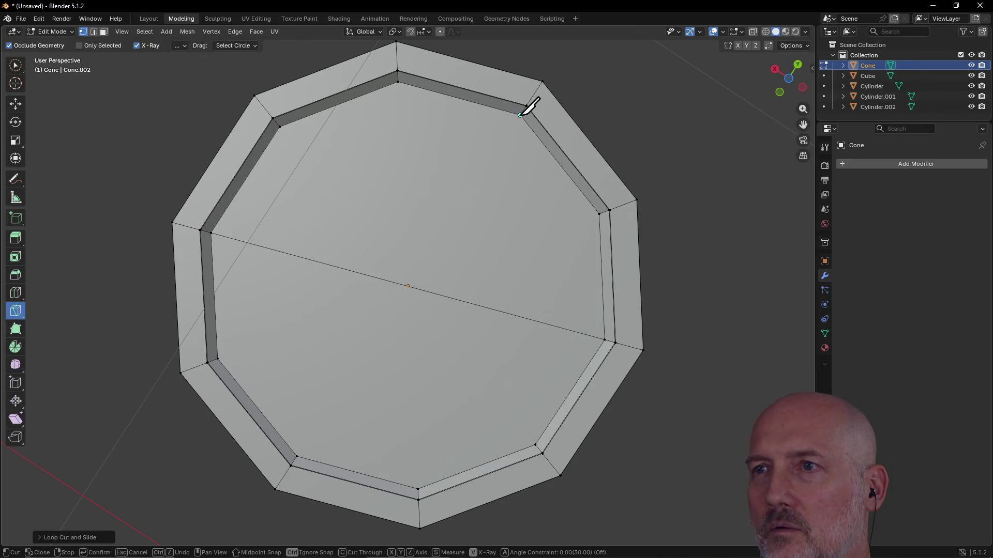
left_click(408, 285)
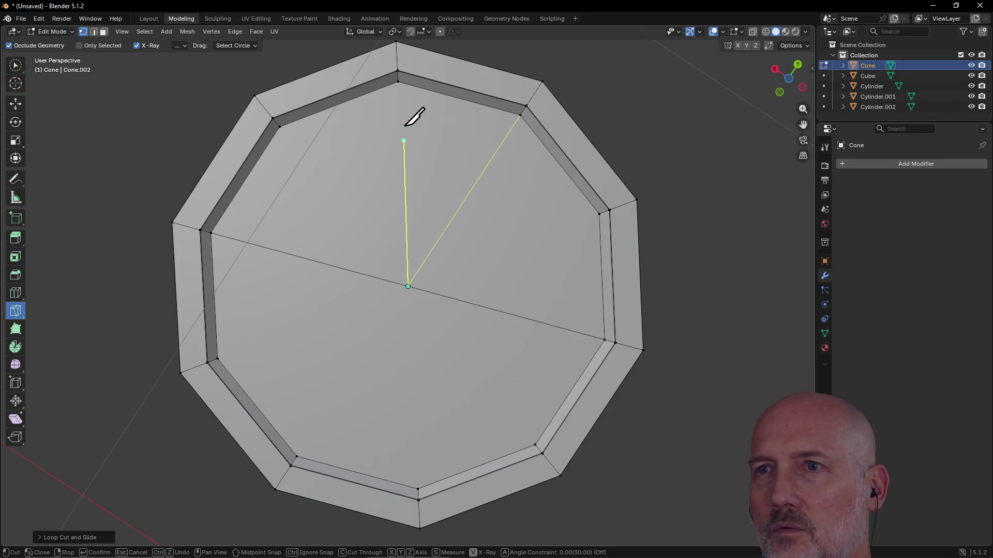
left_click(398, 81)
key("Return")
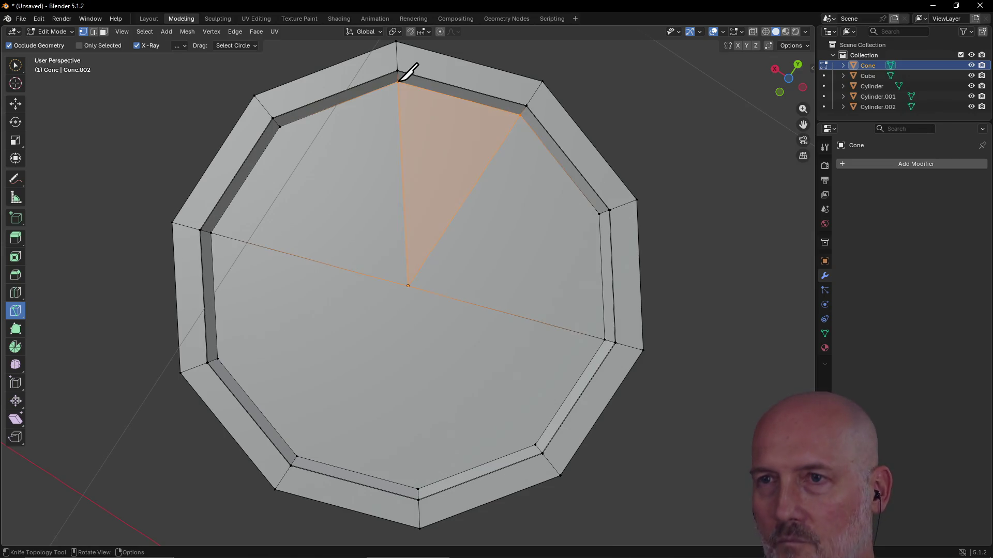
left_click(600, 214)
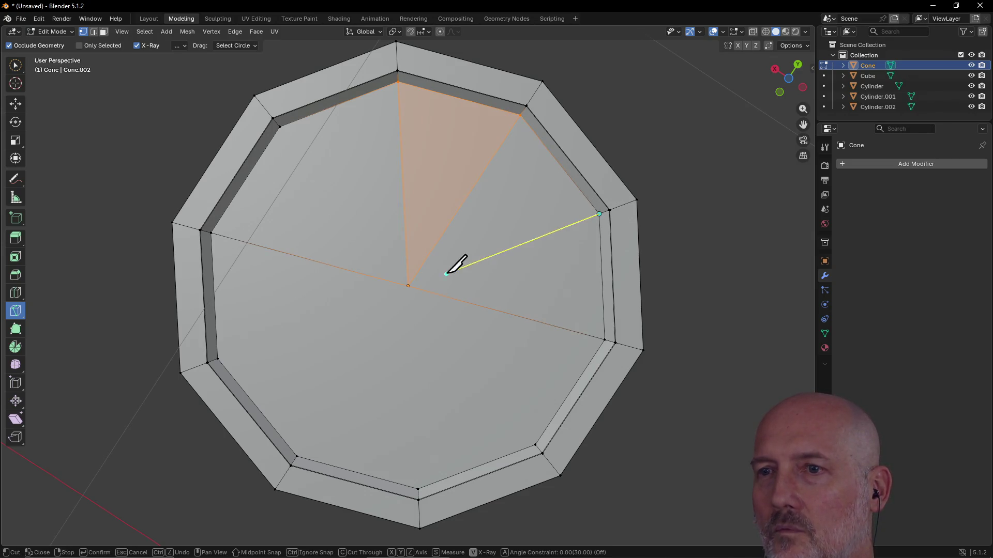
left_click(408, 286)
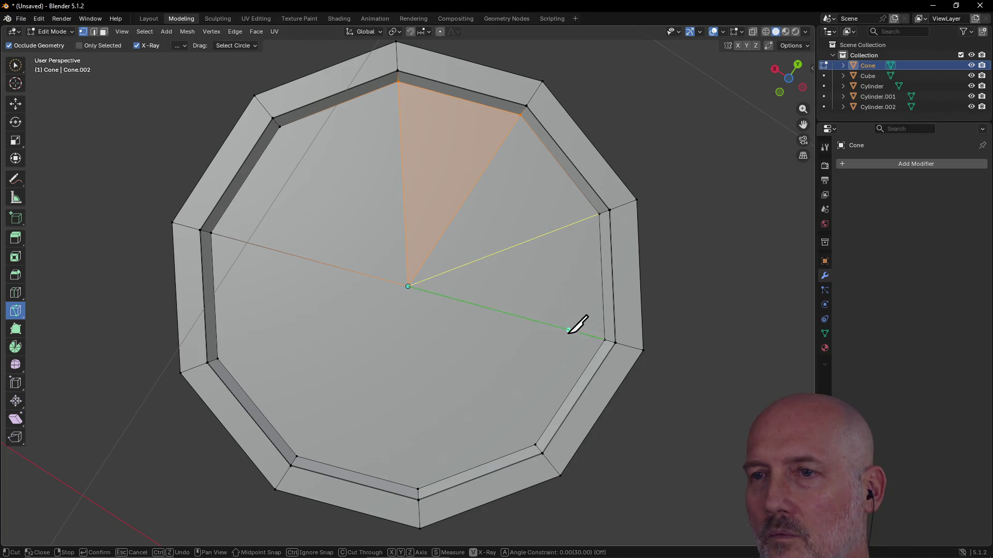
left_click(535, 445)
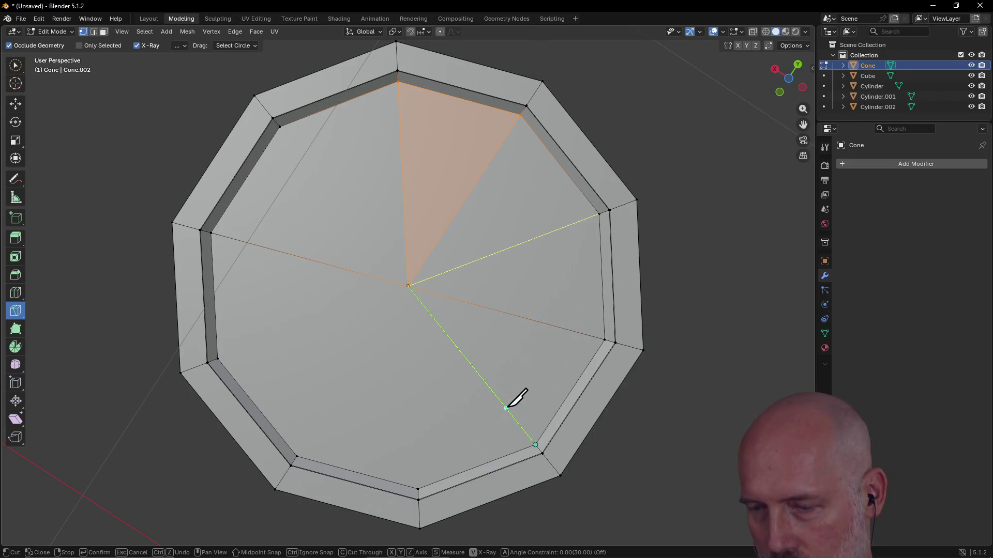
key("Return")
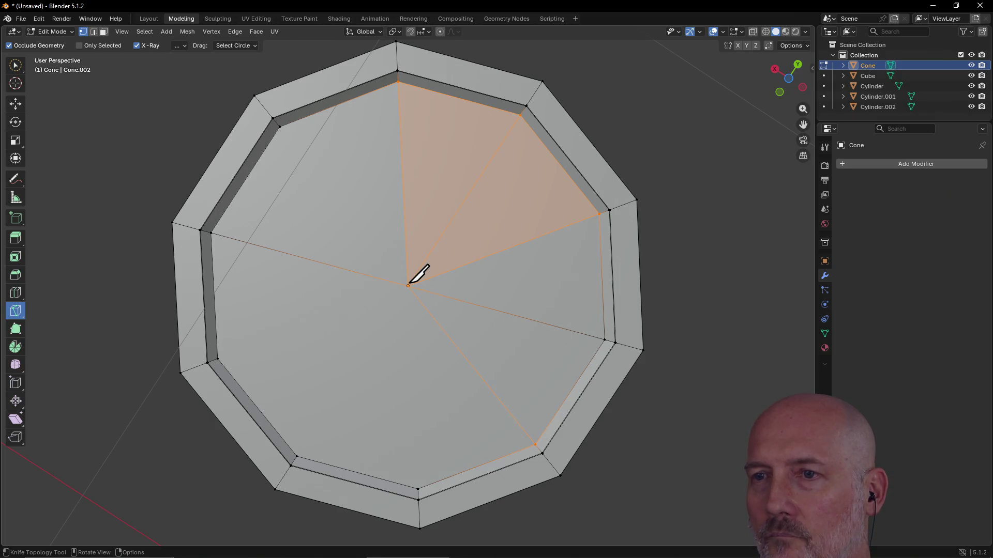
- Cut from the centre vertex to the bottom, lower-left and left rim vertices
left_click(409, 287)
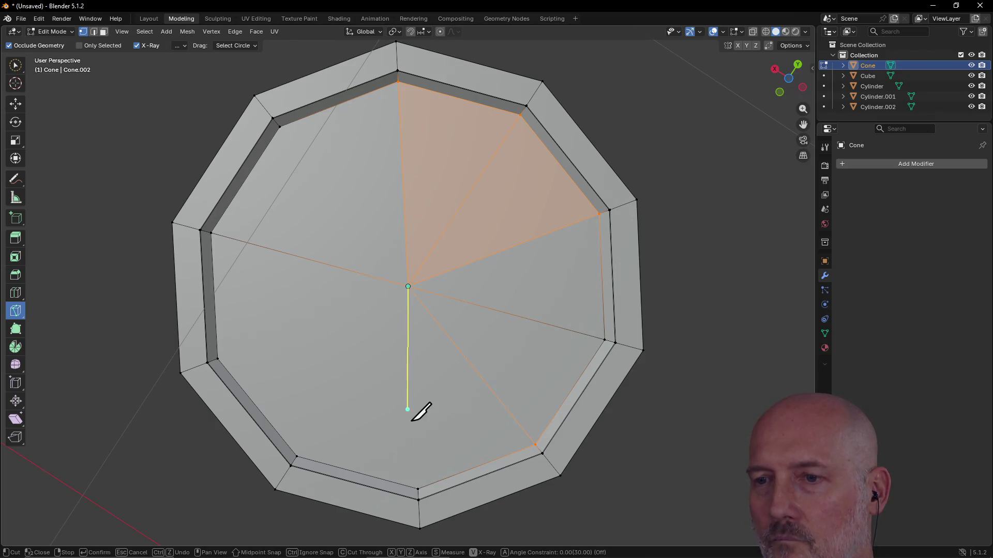
left_click(418, 488)
key("Return")
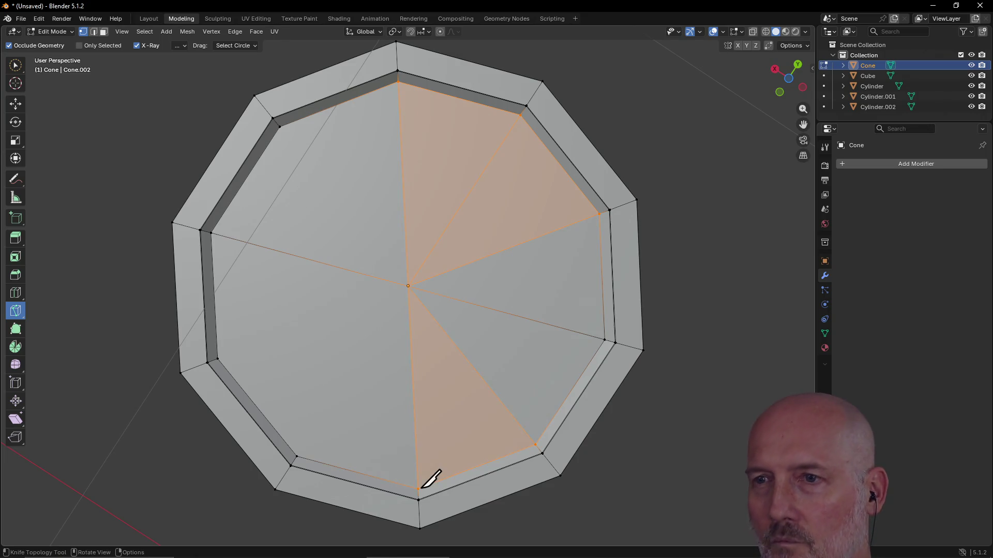
left_click(409, 286)
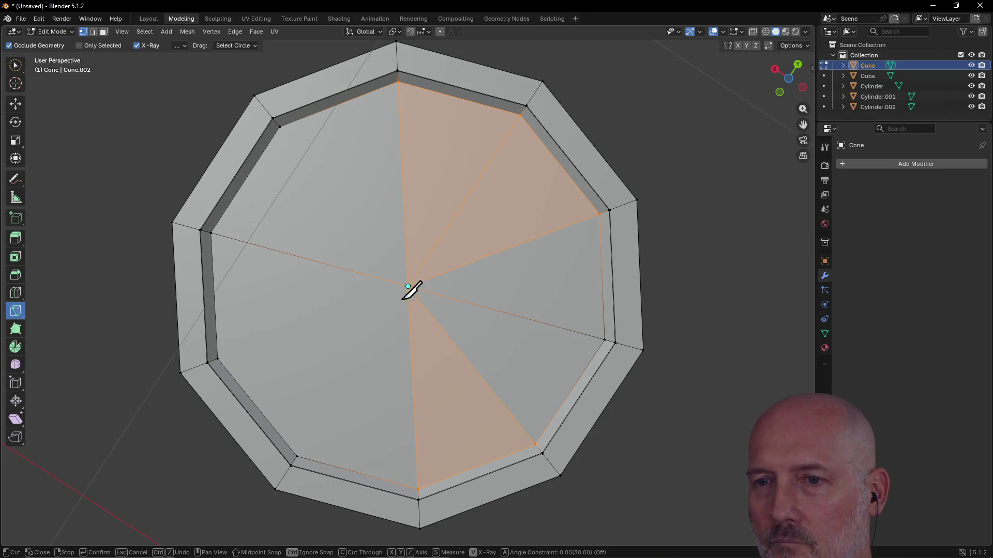
left_click(297, 456)
key("Return")
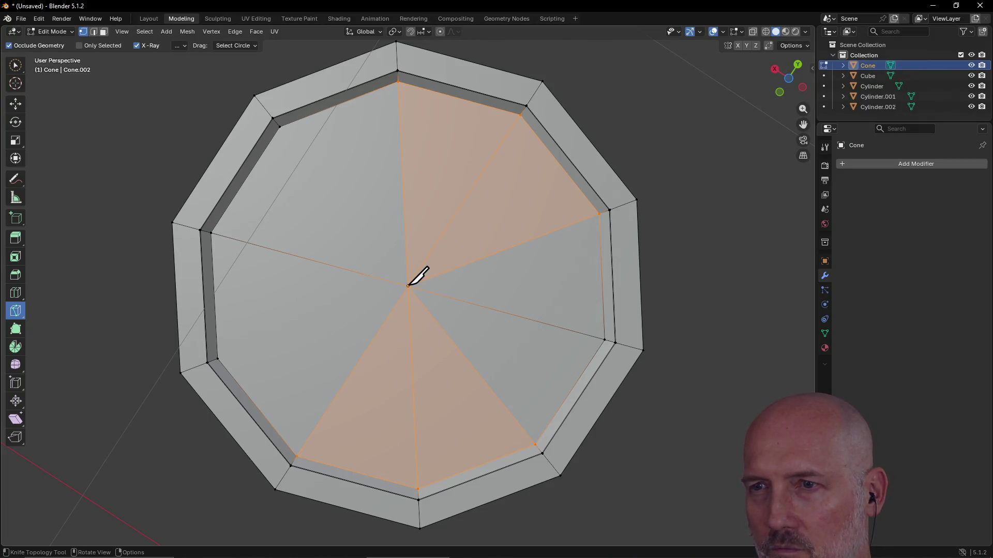
left_click(408, 286)
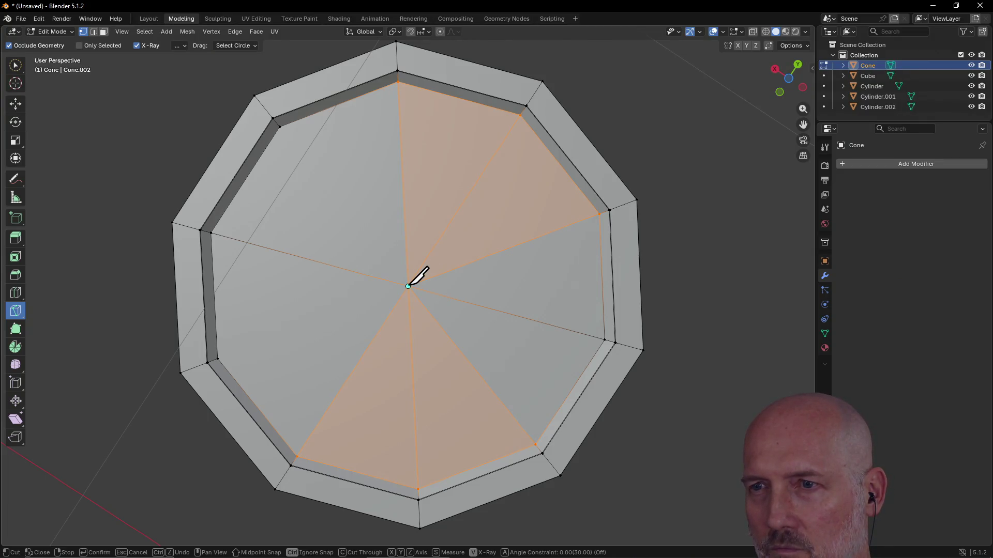
left_click(217, 358)
key("Return")
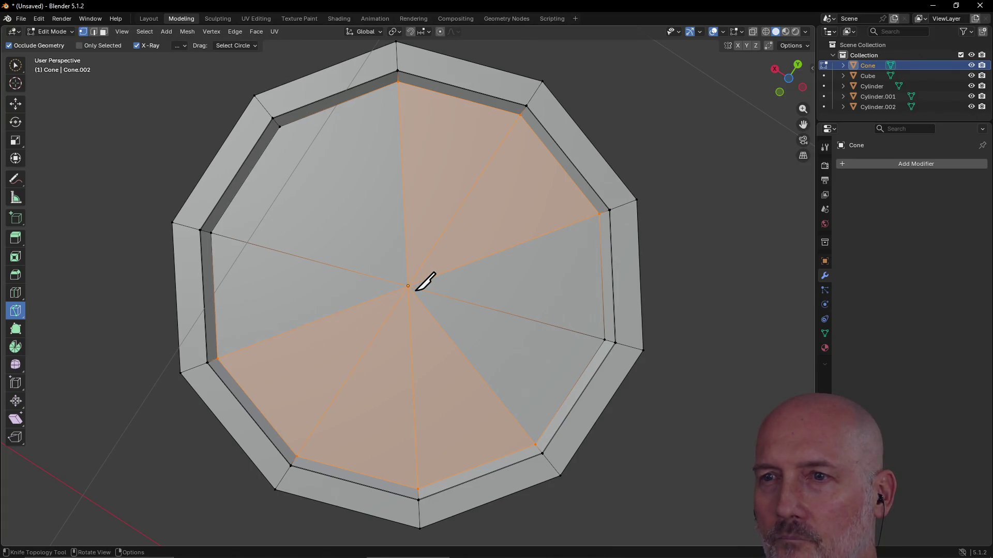
- Cut from the centre to the upper-left and last rim vertices, completing the wedges
left_click(408, 286)
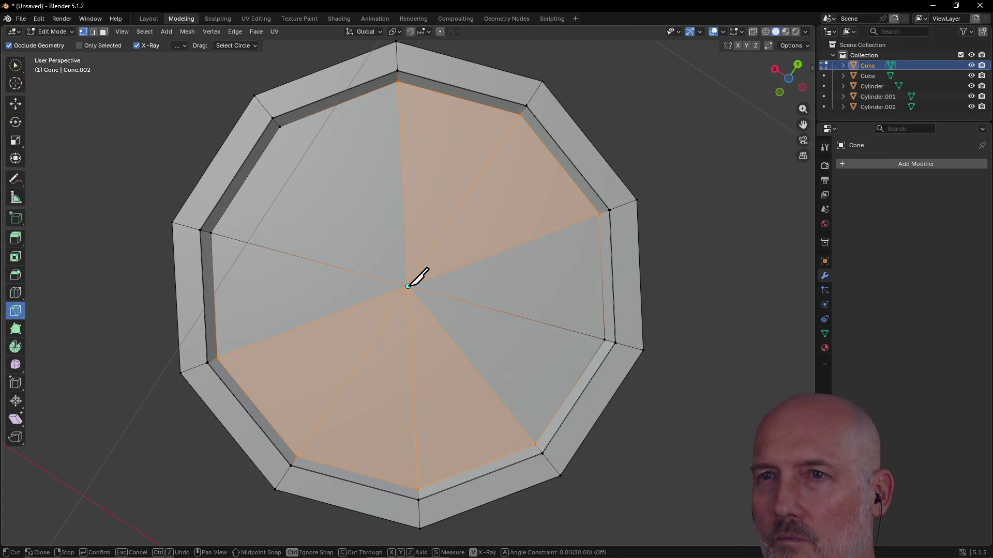
left_click(280, 127)
key("Return")
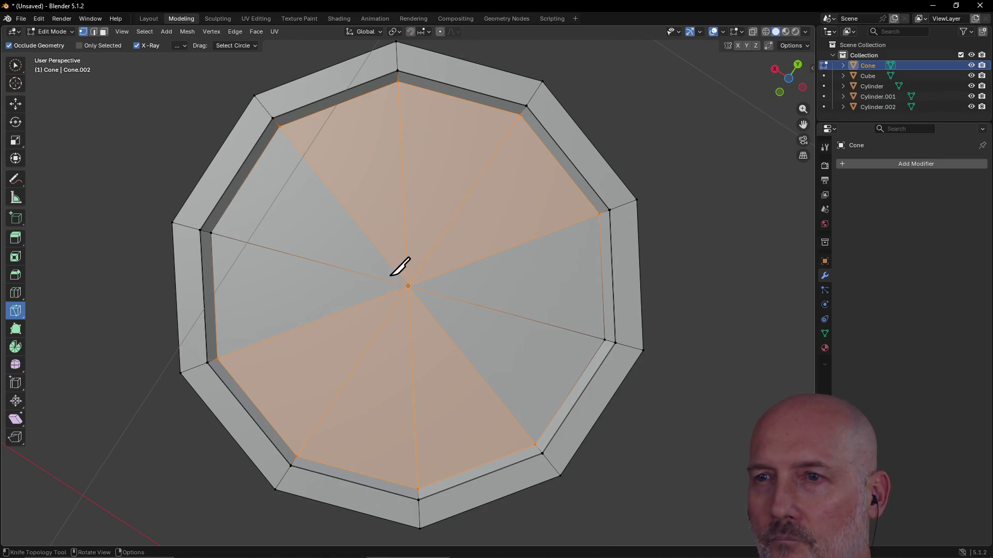
left_click(408, 286)
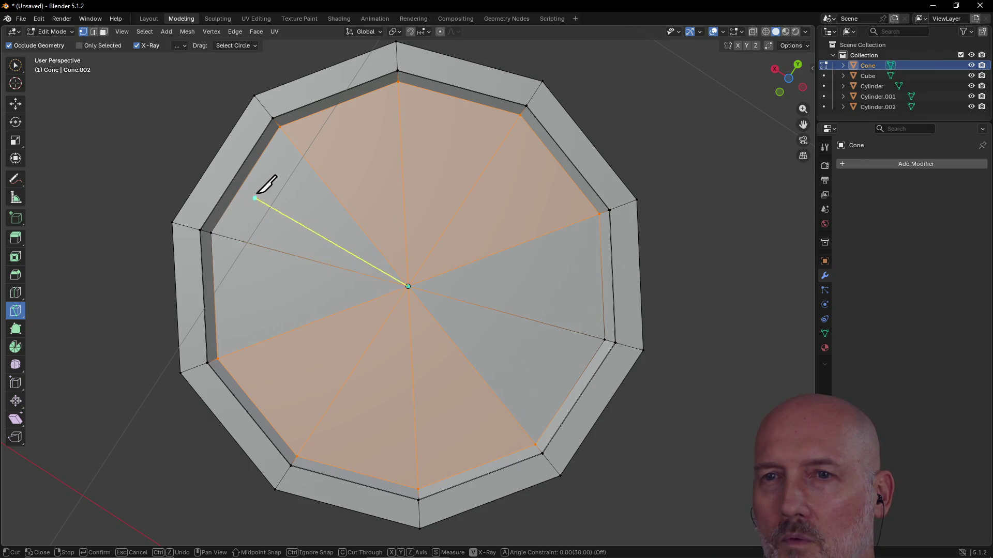
left_click(212, 233)
key("Return")
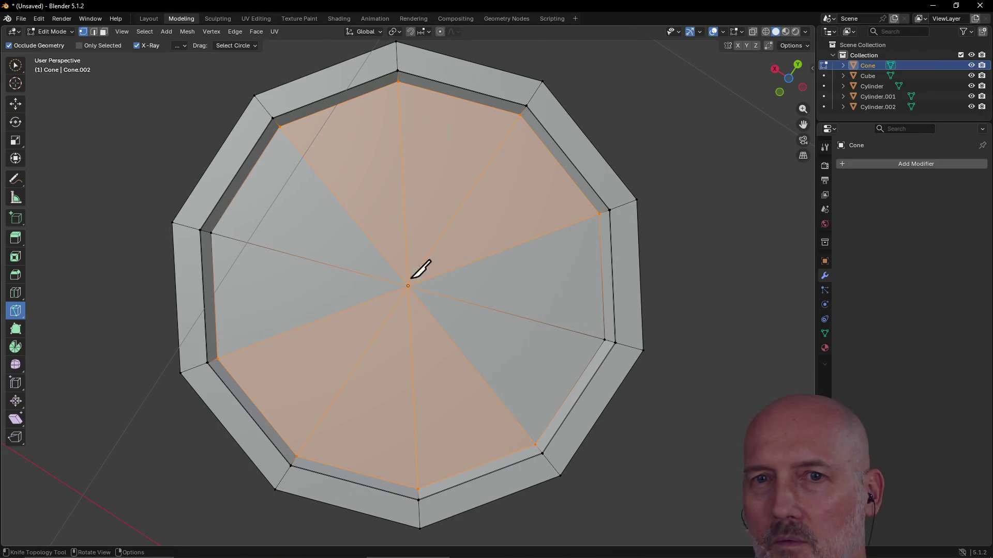
- Circle-select the inner ring of the lid's top and orbit to a side view
left_click(15, 65)
mouse_move(587, 232)
left_mouse_down()
mouse_move(600, 326)
mouse_move(583, 322)
mouse_move(580, 221)
mouse_move(521, 135)
mouse_move(401, 93)
mouse_move(282, 135)
mouse_move(273, 184)
mouse_move(220, 240)
mouse_move(227, 354)
mouse_move(279, 412)
mouse_move(297, 452)
mouse_move(401, 470)
mouse_move(499, 448)
mouse_move(532, 428)
left_mouse_up()
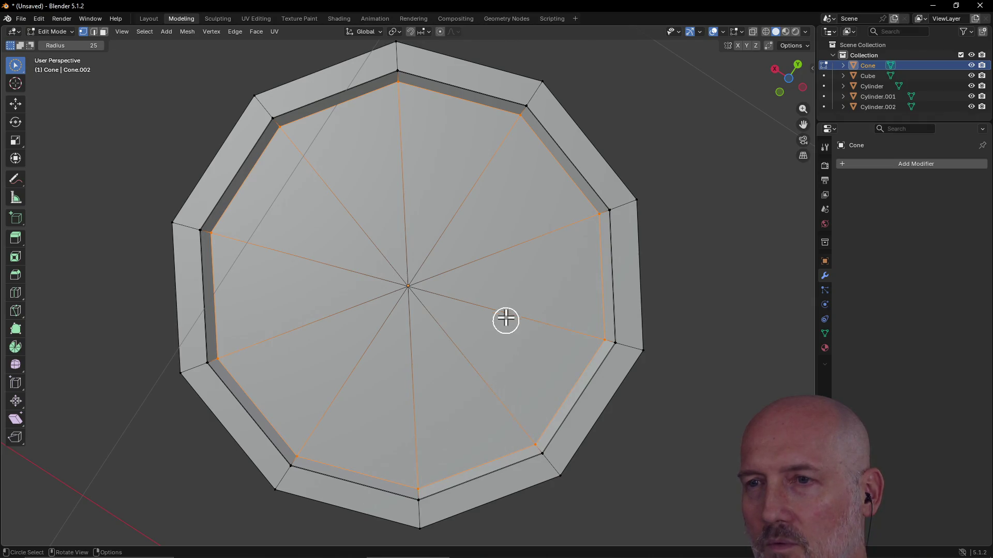
mouse_move(423, 301)
middle_mouse_down()
mouse_move(403, 200)
mouse_move(396, 306)
mouse_move(412, 295)
mouse_move(388, 240)
mouse_move(379, 180)
middle_mouse_up()
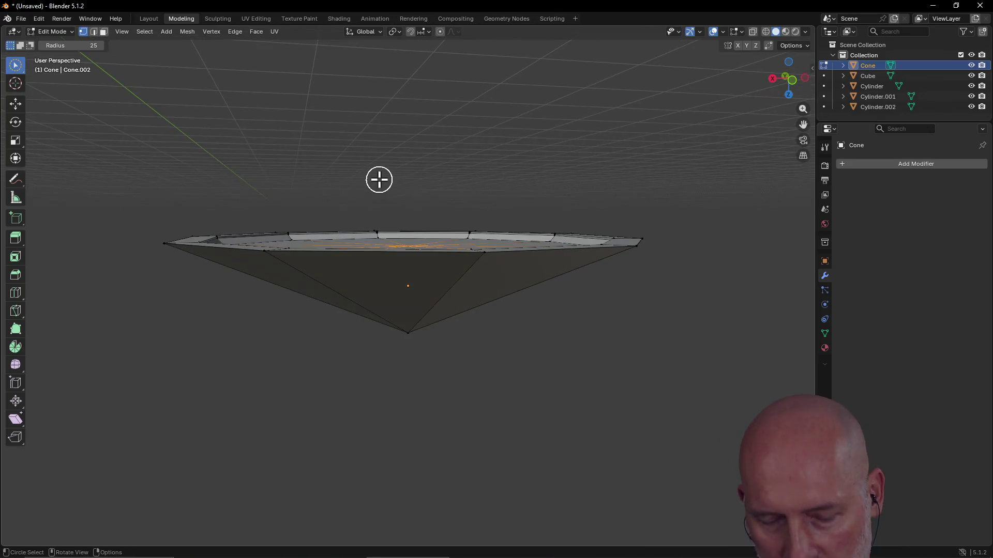
- Raise the selected inner ring straight up along the Z axis
key("g")
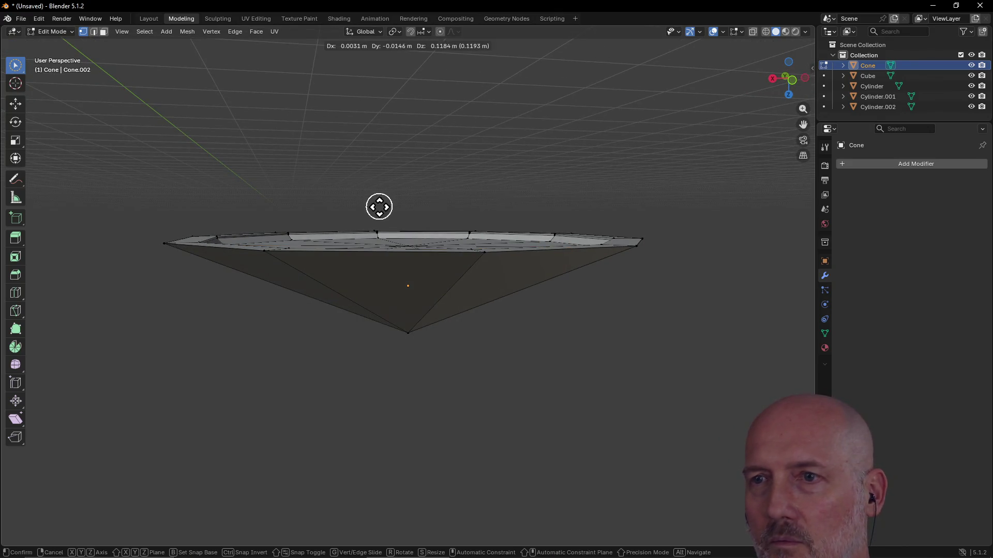
key("z")
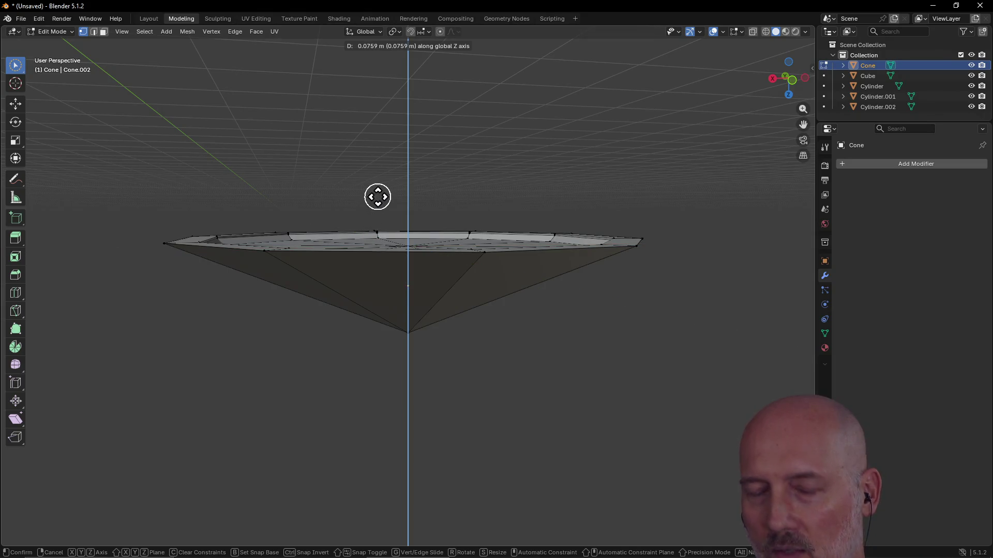
left_click(377, 197)
- Try extruding the centre vertex, cancel it, and view the lid from above
mouse_move(379, 194)
middle_mouse_down()
mouse_move(394, 178)
mouse_move(382, 230)
middle_mouse_up()
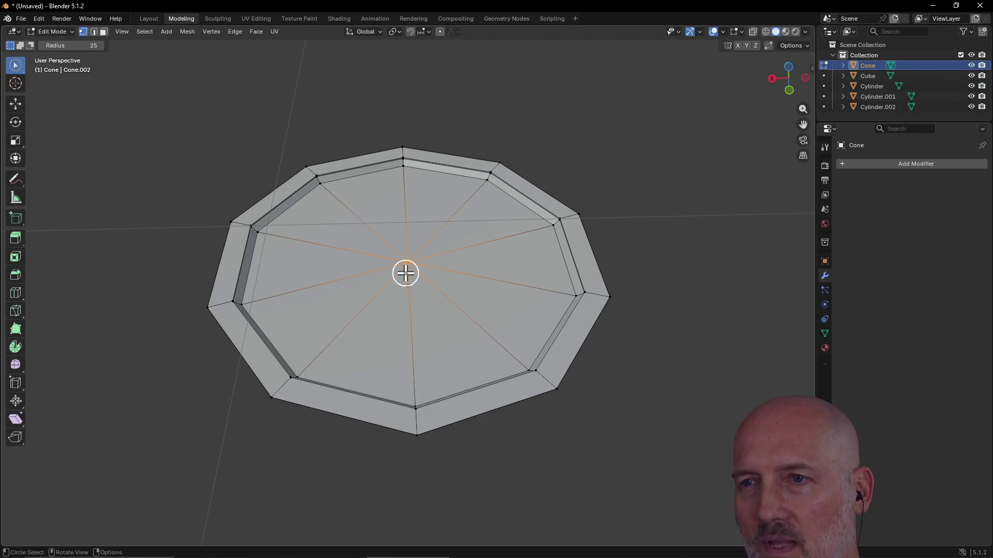
key("e")
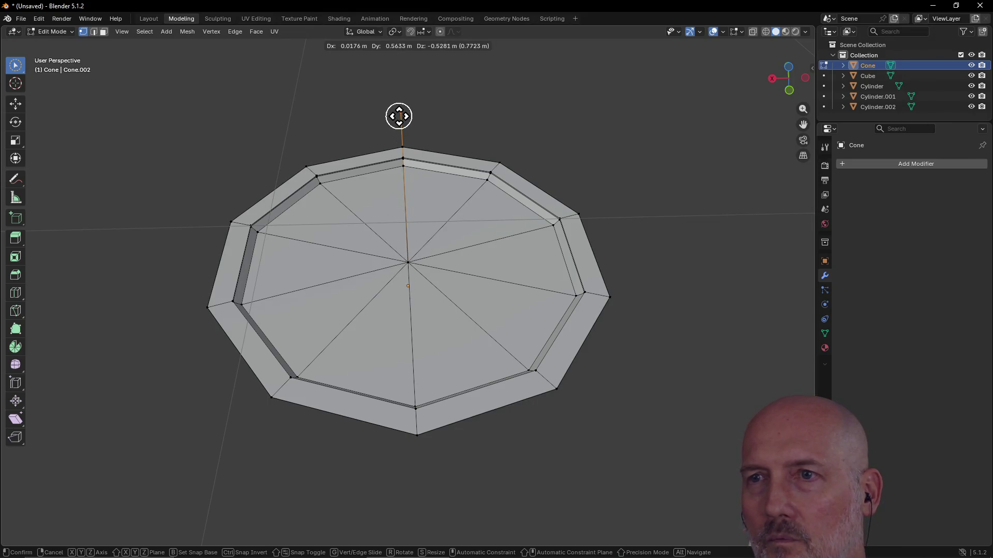
right_click(399, 116)
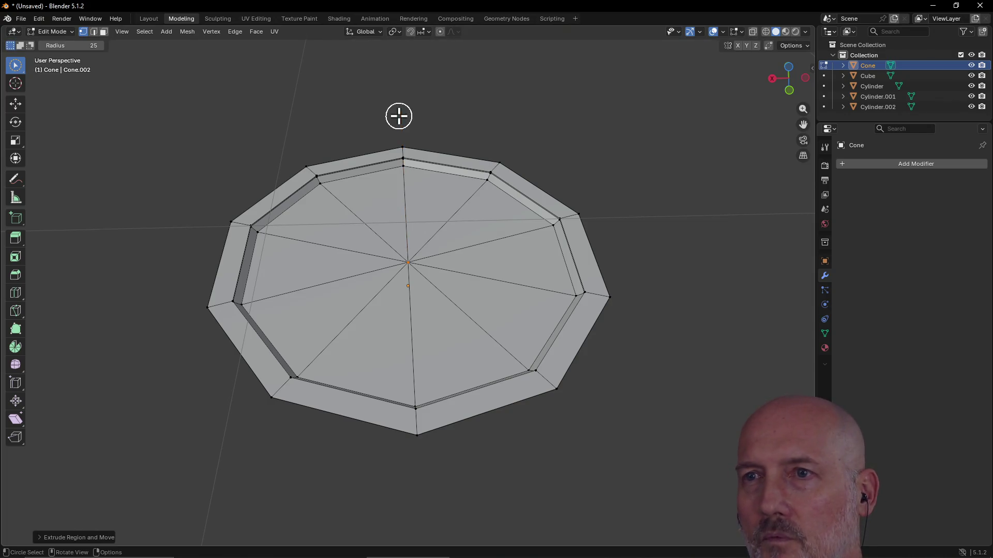
middle_click_drag(413, 195, 411, 258)
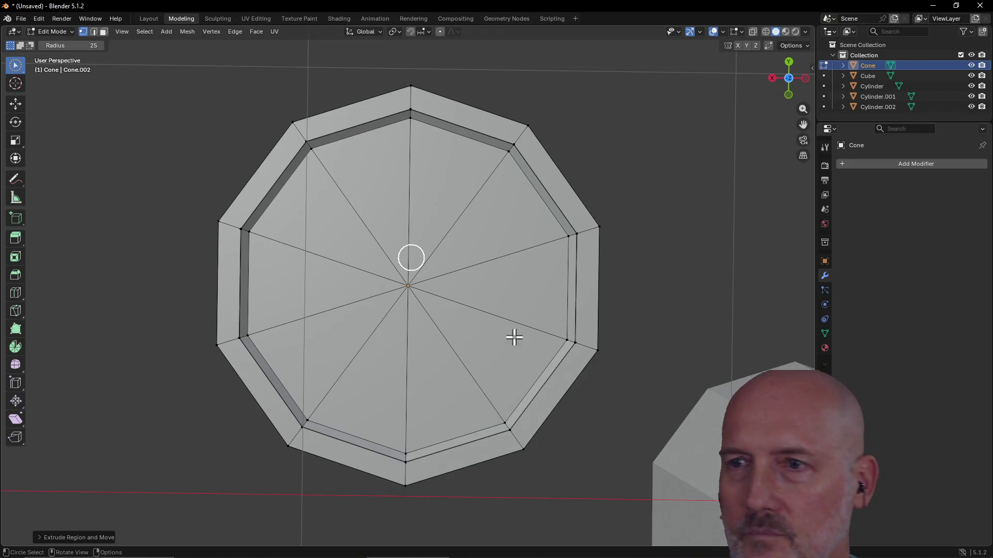
- Circle-select the inner ring, move it, then start and cancel a scale
key("c")
mouse_move(412, 123)
left_mouse_down()
mouse_move(313, 161)
mouse_move(257, 239)
mouse_move(257, 335)
mouse_move(317, 414)
mouse_move(421, 441)
mouse_move(504, 412)
mouse_move(557, 340)
mouse_move(558, 235)
mouse_move(507, 169)
mouse_move(479, 172)
left_mouse_up()
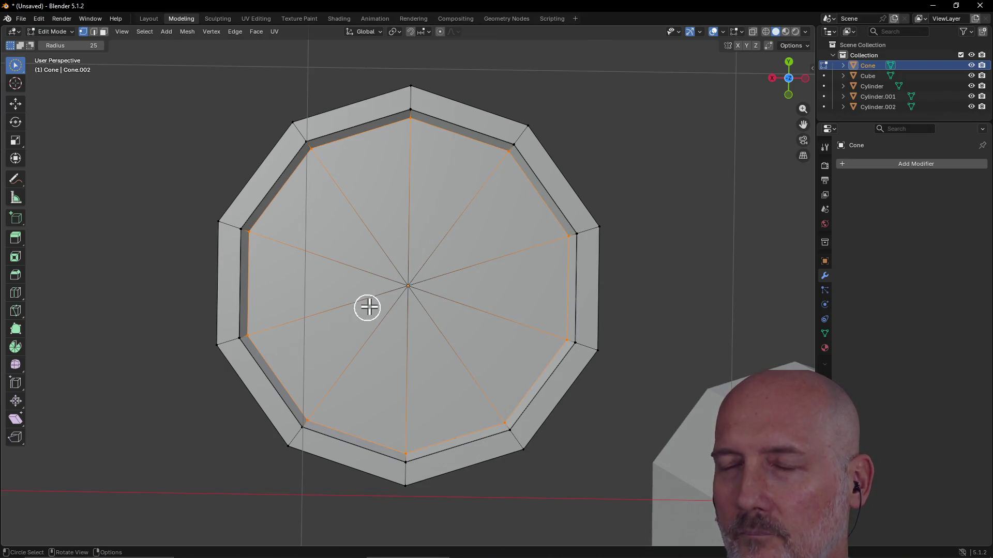
key("g")
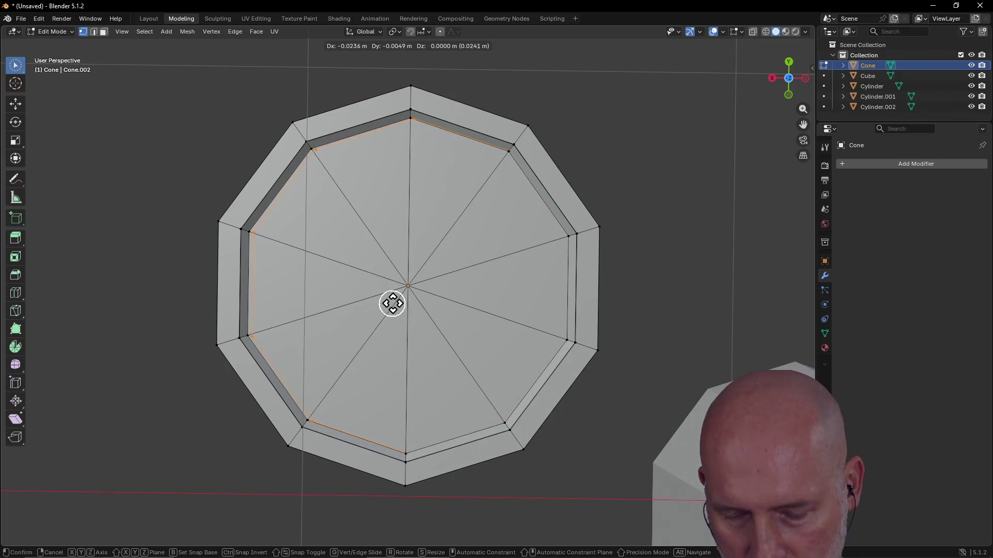
left_click(389, 301)
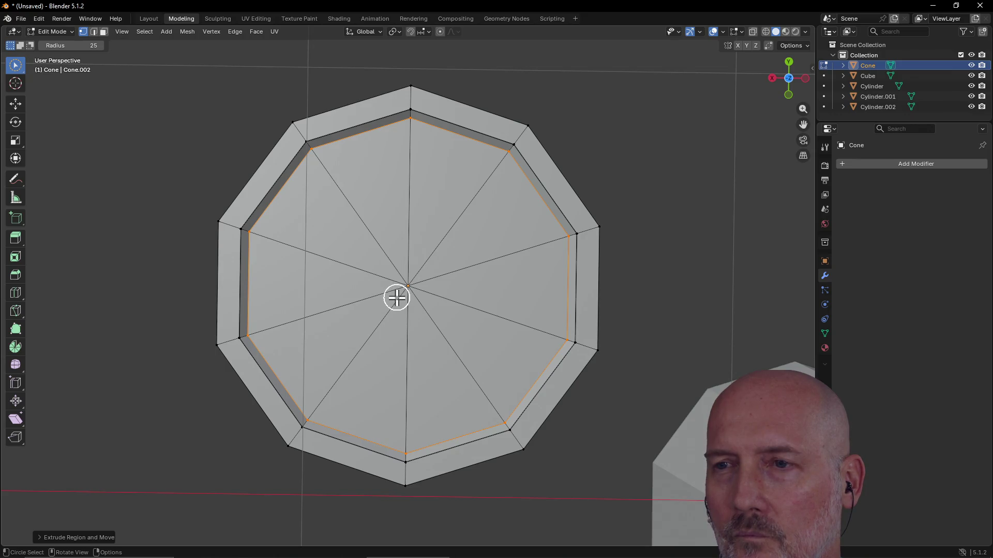
key("s")
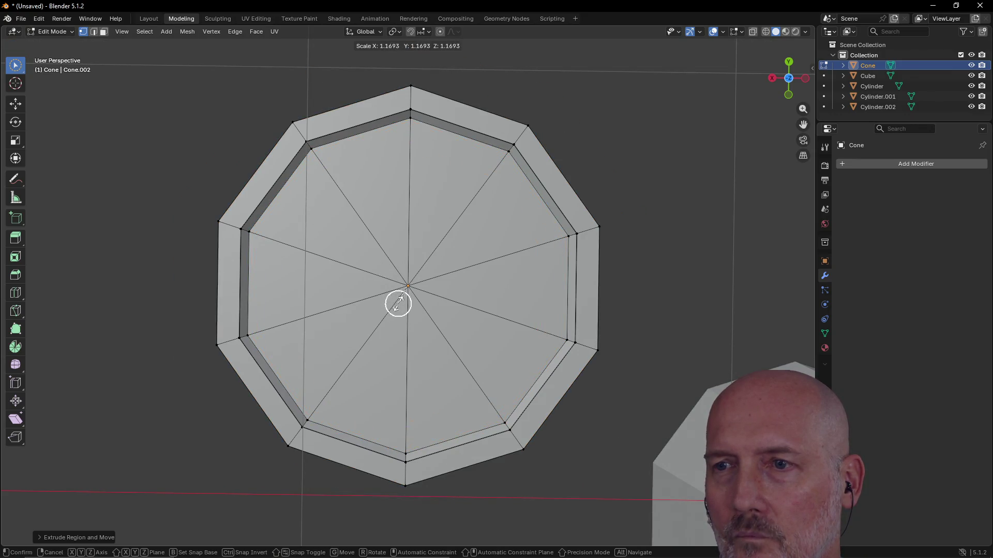
right_click(393, 287)
key("c")
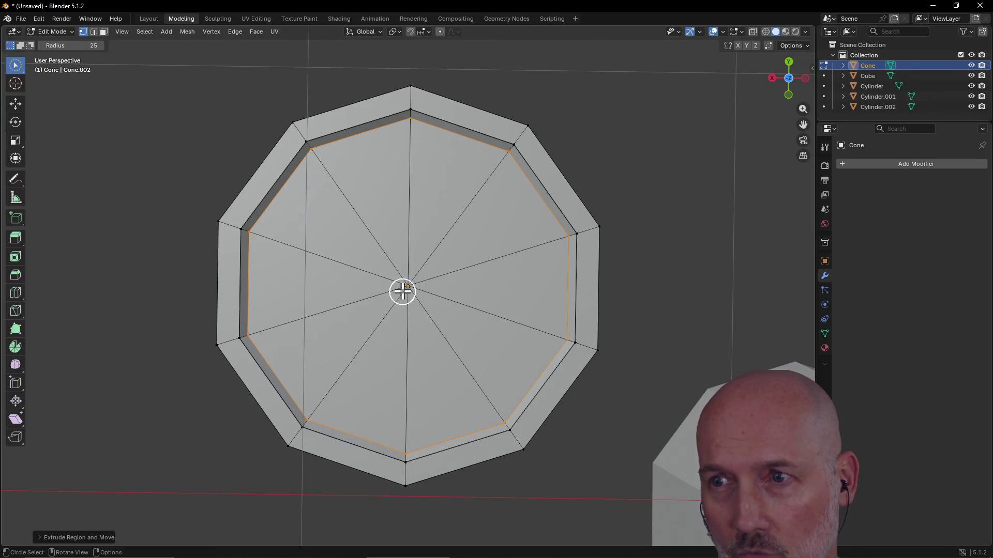
- Select only the lid's centre vertex and move it across the flat top
key("alt+a")
key("c")
left_click(403, 300)
right_click(409, 316)
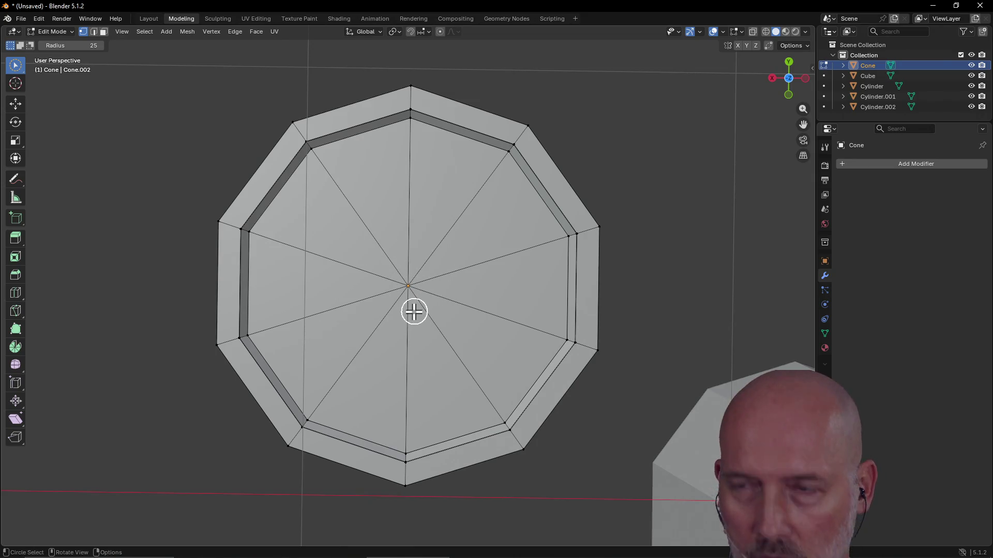
key("g")
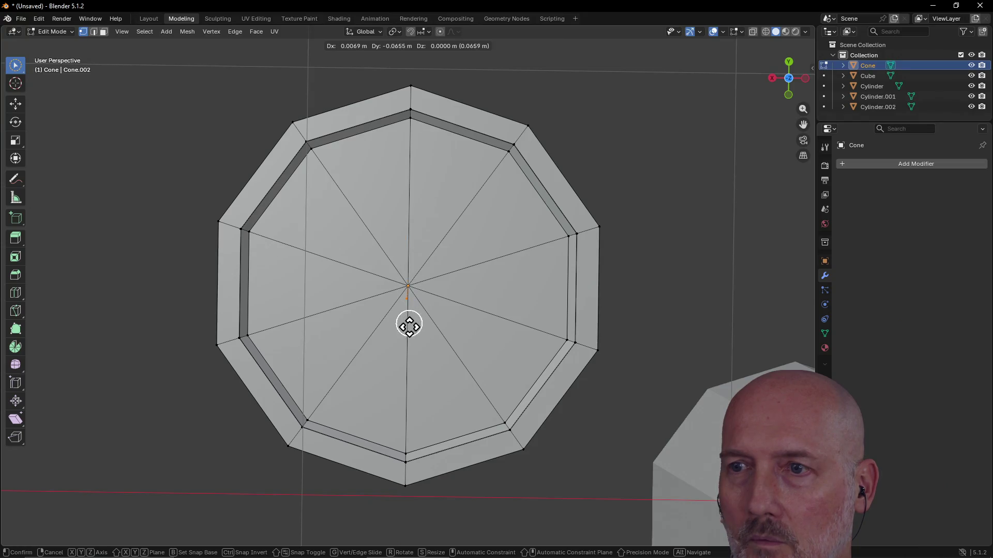
left_click(407, 319)
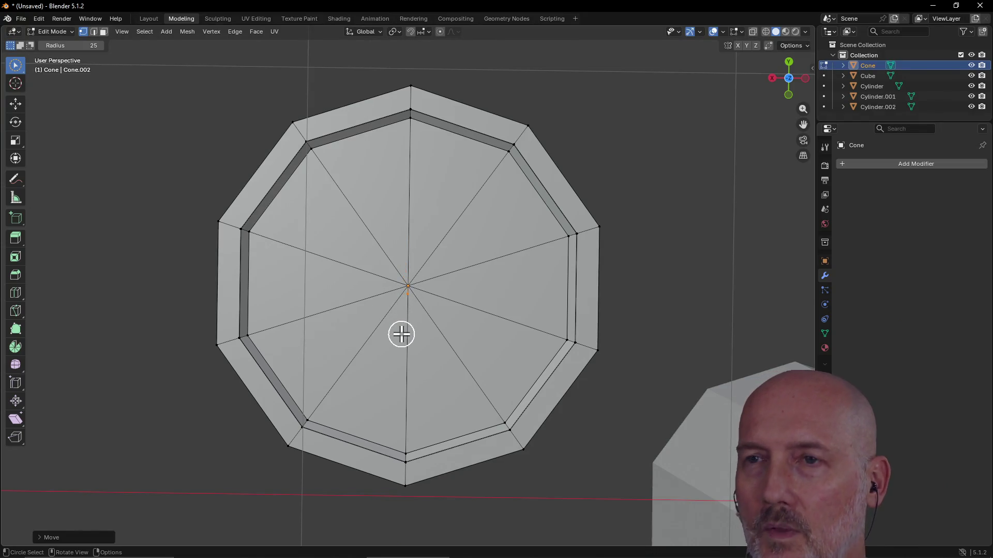
scroll(404, 261, "up", 1)
scroll(403, 261, "down", 2)
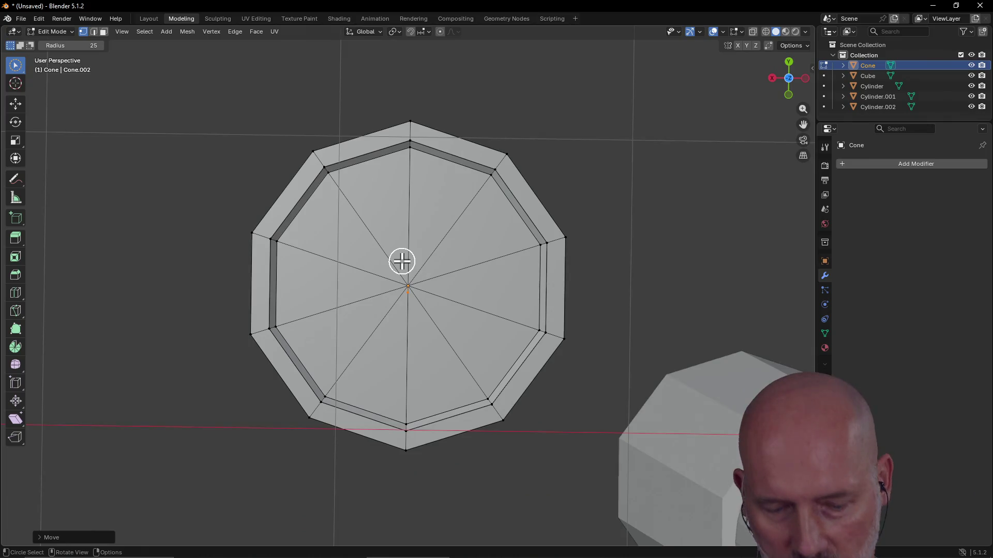
- Reselect the centre vertex, move it, then undo so it returns to the wedge hub
mouse_move(402, 261)
middle_mouse_down()
mouse_move(367, 142)
mouse_move(366, 171)
mouse_move(356, 172)
mouse_move(394, 160)
mouse_move(396, 171)
middle_mouse_up()
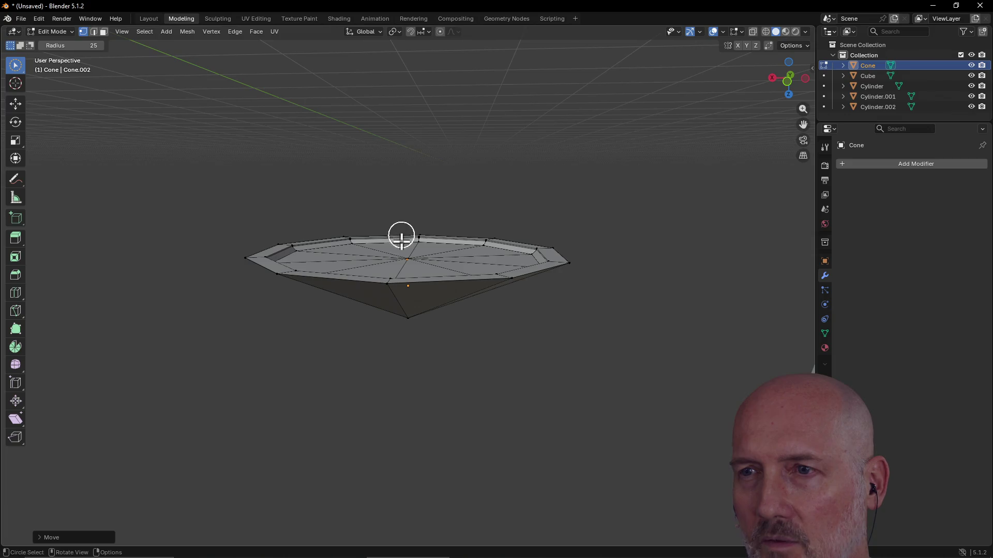
left_click(404, 251, "ctrl")
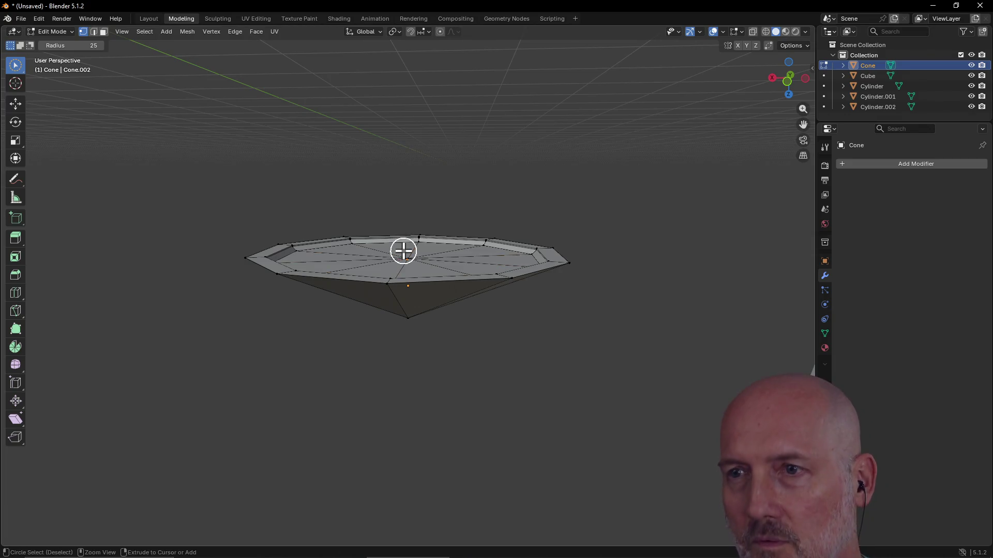
left_click(404, 252)
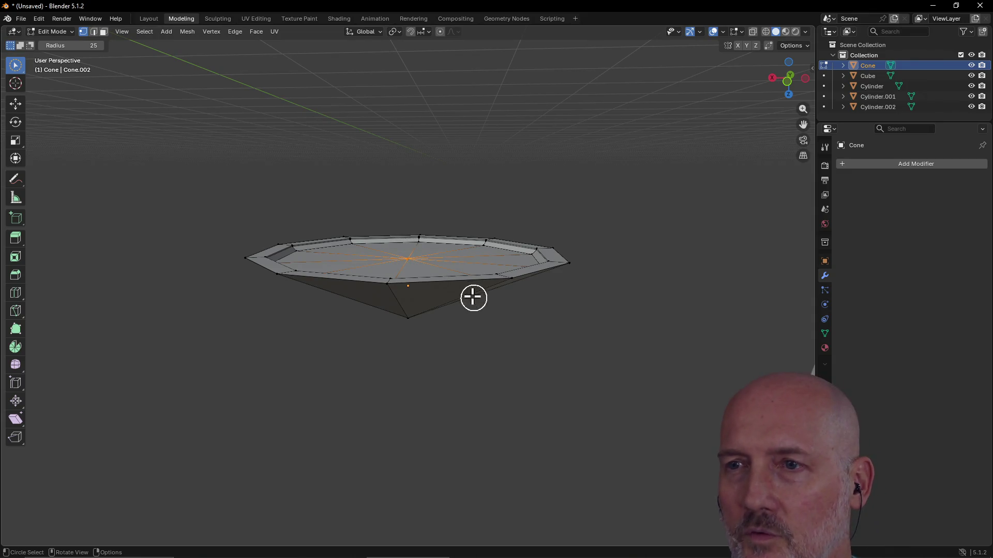
key("g")
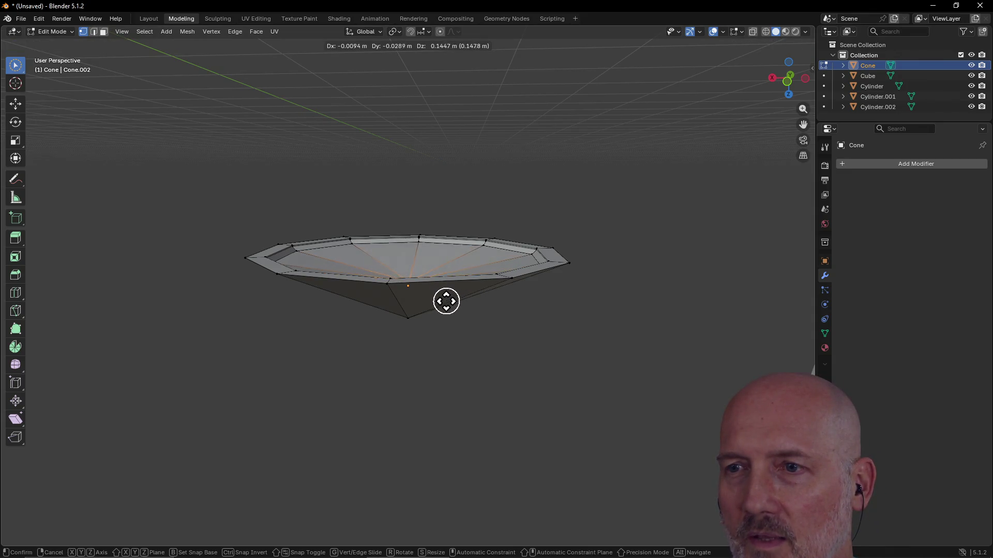
left_click(443, 308)
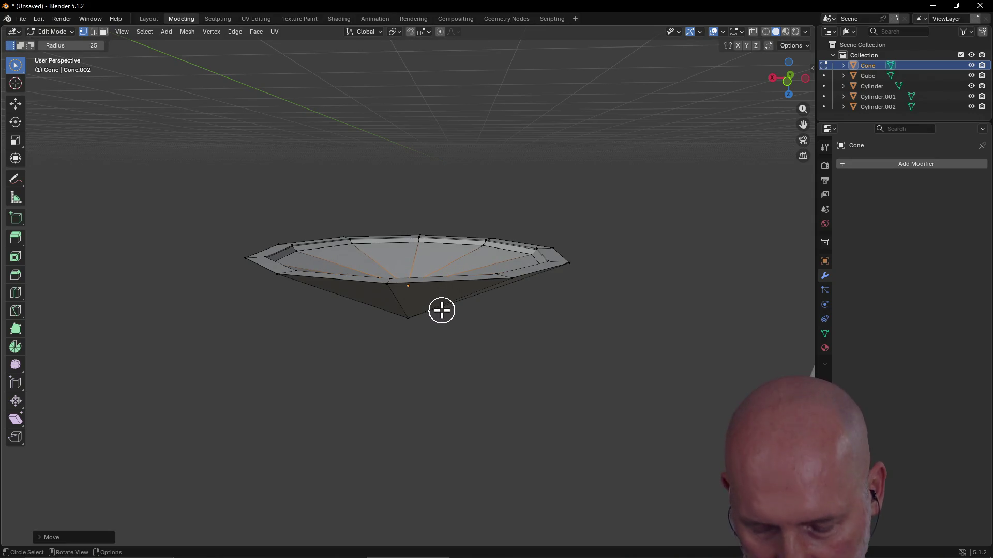
key("ctrl+z")
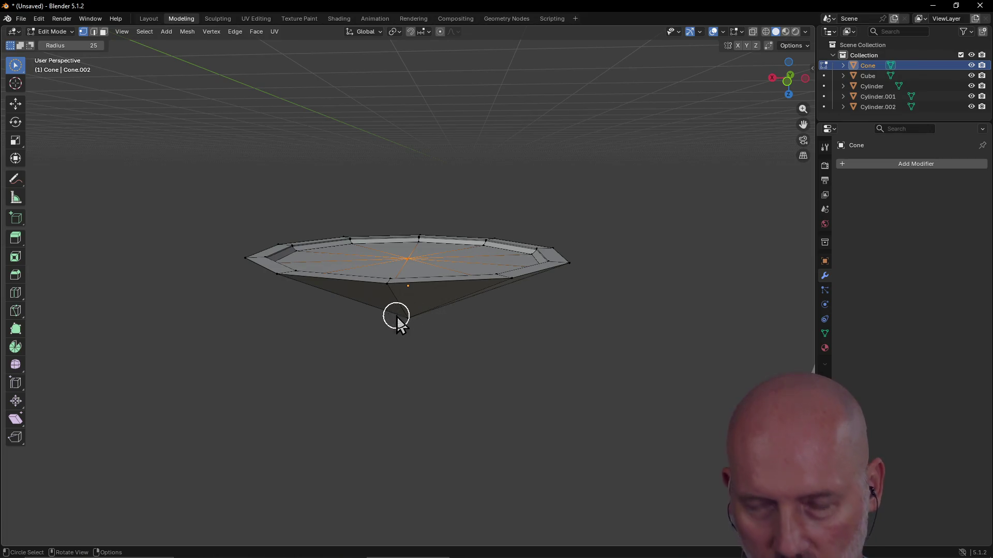
key("grave")
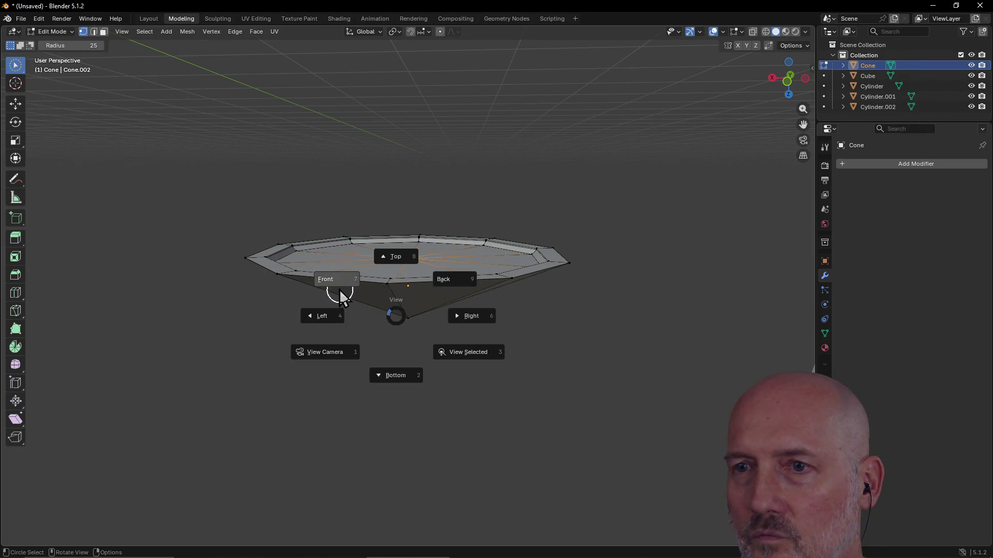
- From the Front view, move the centre vertex 0.35 m along Z
left_click(341, 298)
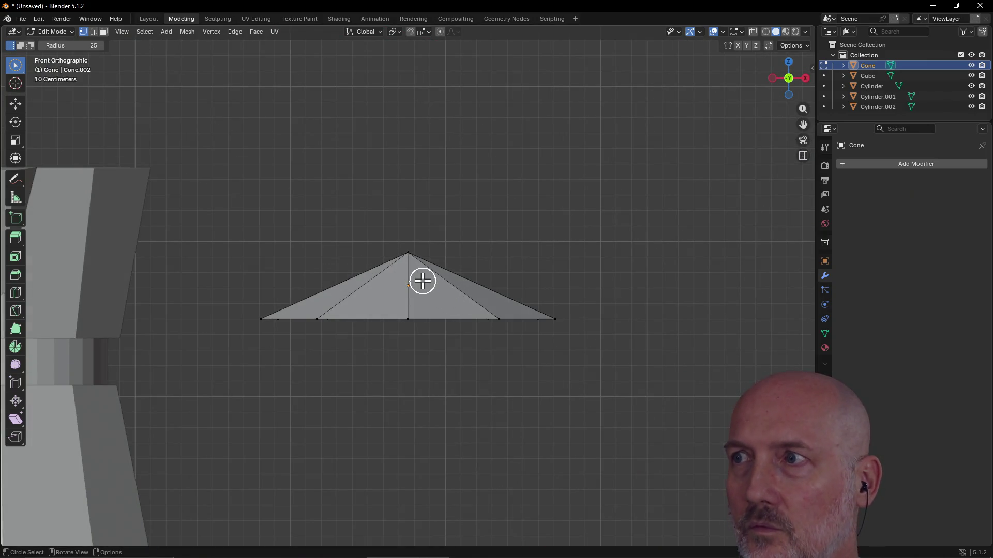
key("g")
key("z")
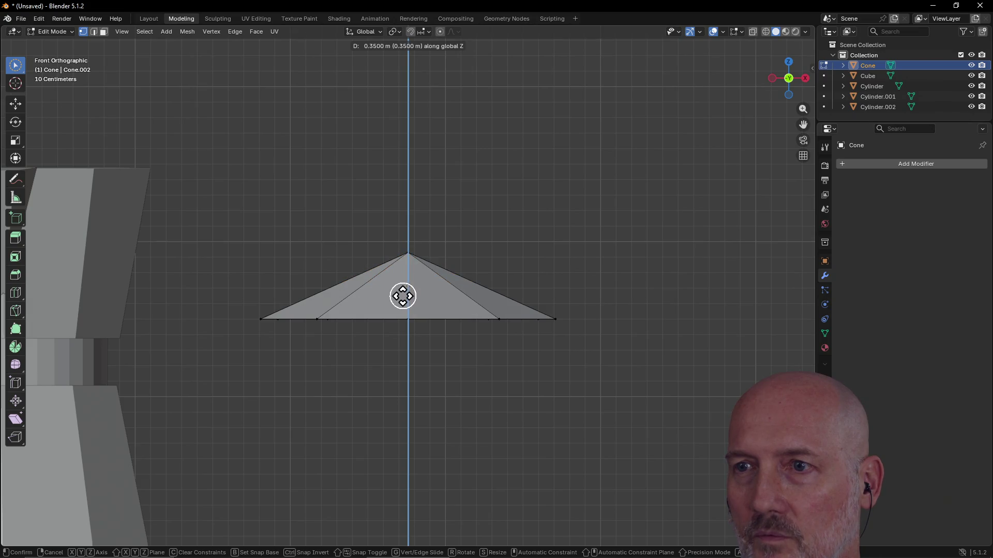
left_click(402, 296)
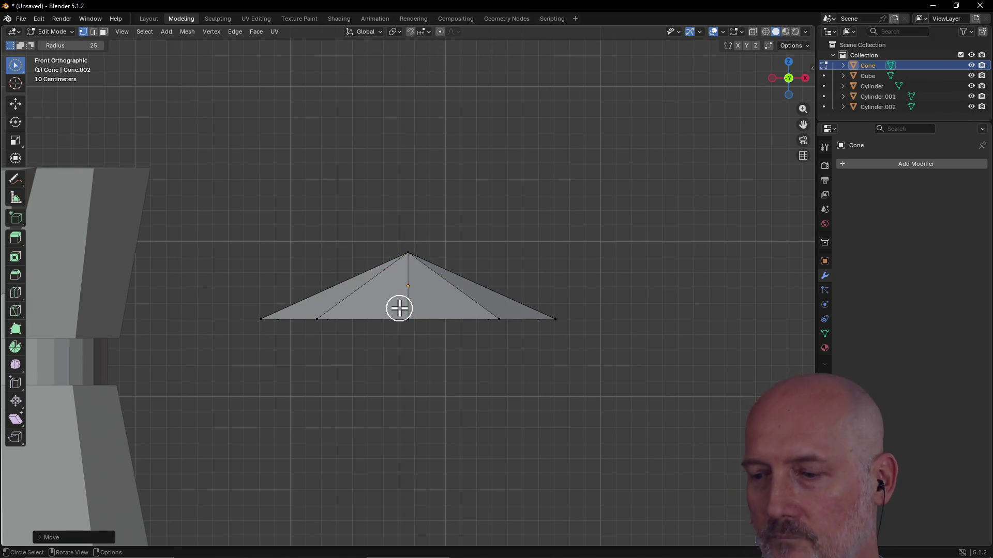
mouse_move(394, 380)
middle_mouse_down()
mouse_move(405, 314)
mouse_move(455, 295)
mouse_move(373, 263)
mouse_move(388, 166)
mouse_move(428, 255)
mouse_move(358, 208)
mouse_move(348, 160)
mouse_move(300, 204)
mouse_move(283, 154)
mouse_move(210, 188)
mouse_move(268, 222)
mouse_move(306, 200)
mouse_move(212, 141)
mouse_move(295, 180)
mouse_move(215, 170)
mouse_move(343, 186)
mouse_move(290, 203)
mouse_move(339, 193)
middle_mouse_up()
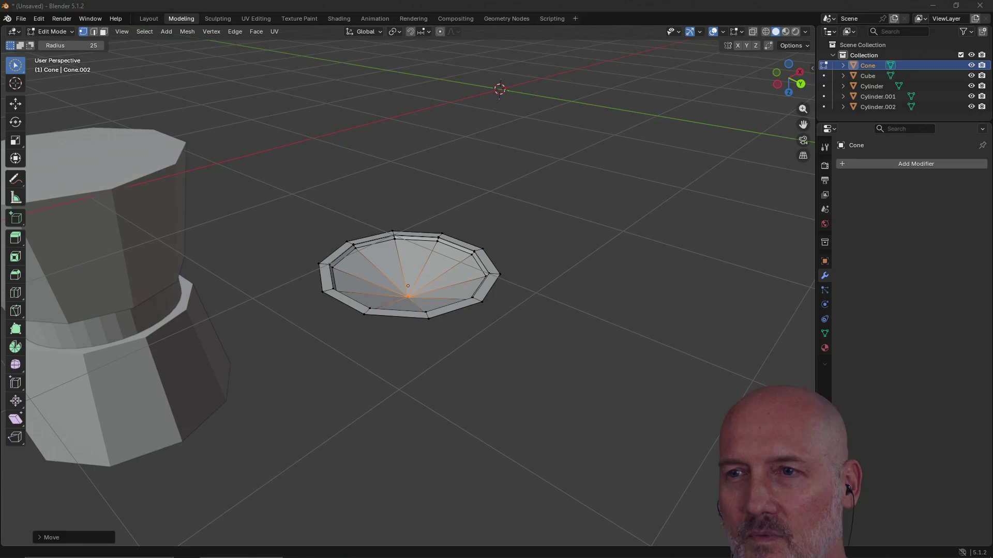
- Inspect the cone from several angles and Top view, then switch to the Layout workspace in Object Mode
mouse_move(595, 249)
middle_mouse_down()
mouse_move(558, 268)
mouse_move(456, 259)
mouse_move(447, 226)
mouse_move(453, 288)
middle_mouse_up()
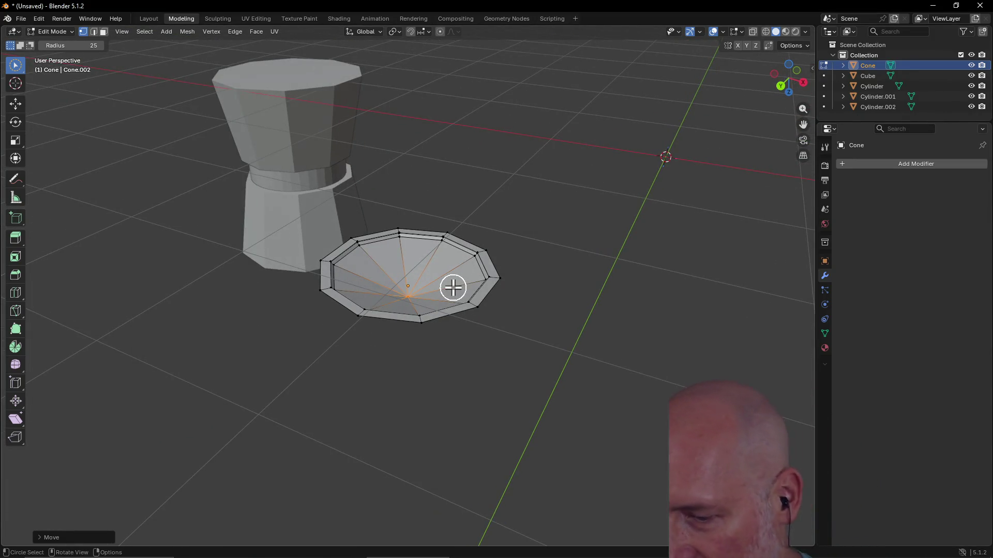
mouse_move(450, 266)
middle_mouse_down()
mouse_move(363, 262)
mouse_move(434, 321)
mouse_move(436, 199)
mouse_move(507, 218)
mouse_move(534, 250)
mouse_move(403, 288)
mouse_move(401, 242)
middle_mouse_up()
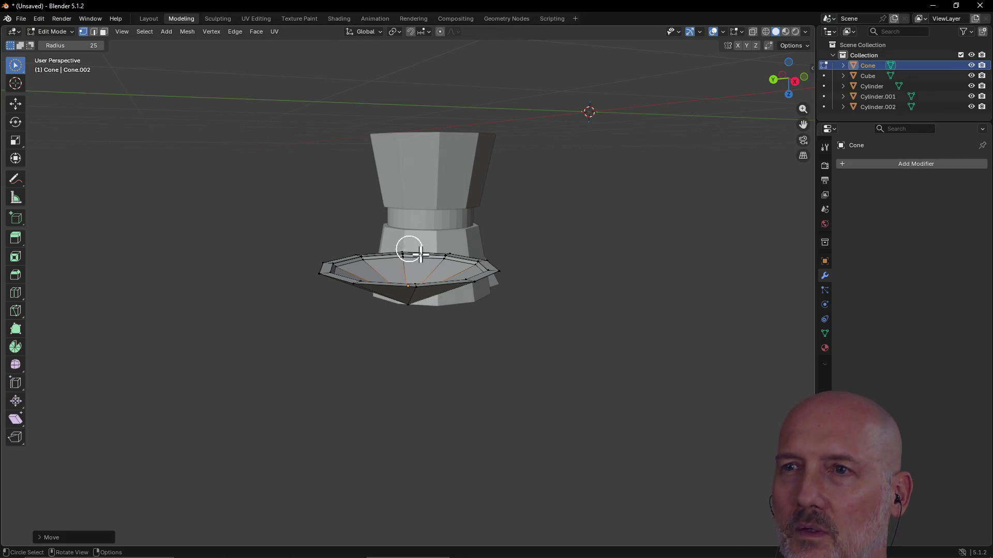
mouse_move(377, 266)
middle_mouse_down()
mouse_move(326, 294)
mouse_move(399, 260)
mouse_move(510, 124)
mouse_move(435, 195)
mouse_move(442, 220)
middle_mouse_up()
key("grave")
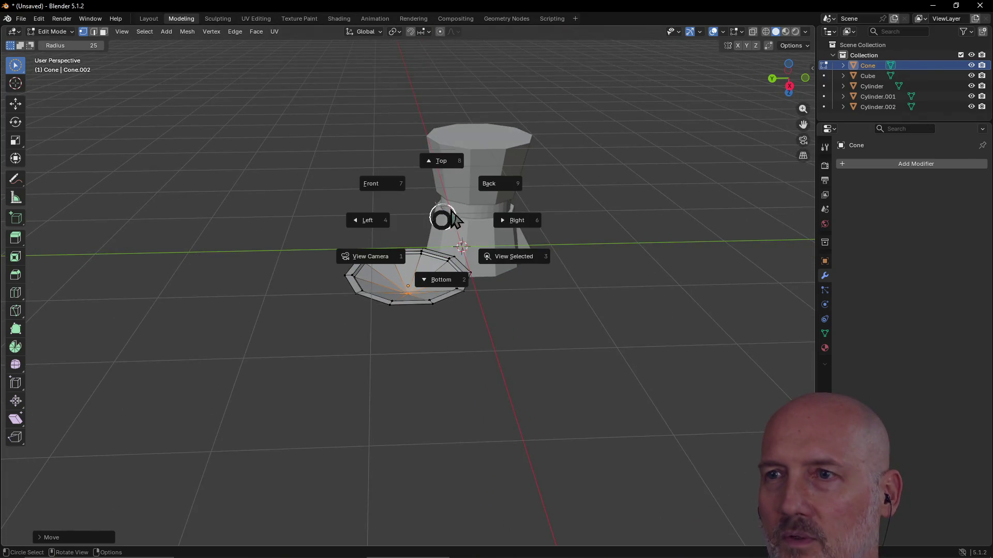
left_click(445, 163)
mouse_move(445, 209)
middle_mouse_down()
mouse_move(408, 137)
mouse_move(415, 106)
mouse_move(459, 104)
middle_mouse_up()
scroll(458, 213, "up", 3)
mouse_move(459, 213)
middle_mouse_down()
mouse_move(410, 200)
mouse_move(430, 211)
middle_mouse_up()
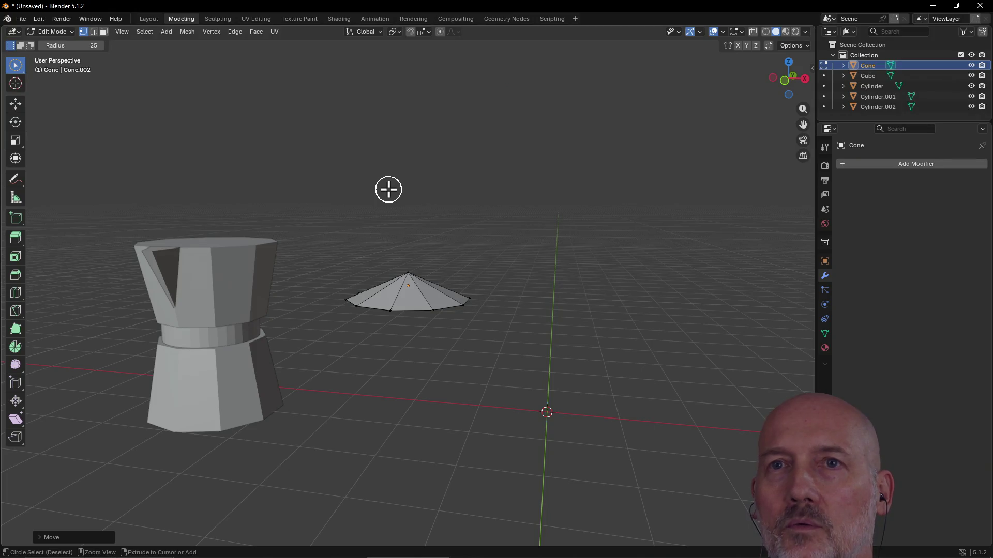
key("ctrl+Page_Up")
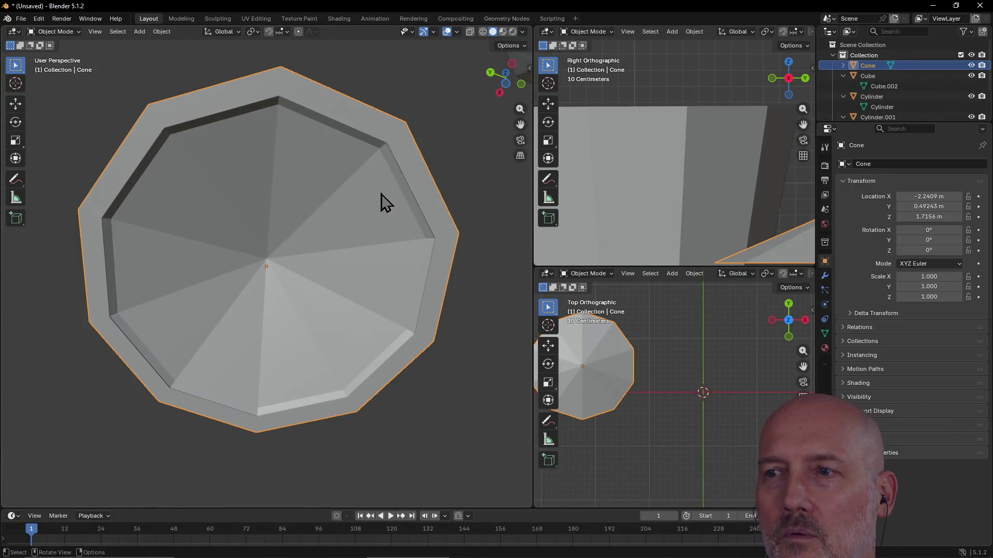
- Raise the cone lid up to the pot's top in the Right view
scroll(380, 194, "down", 6)
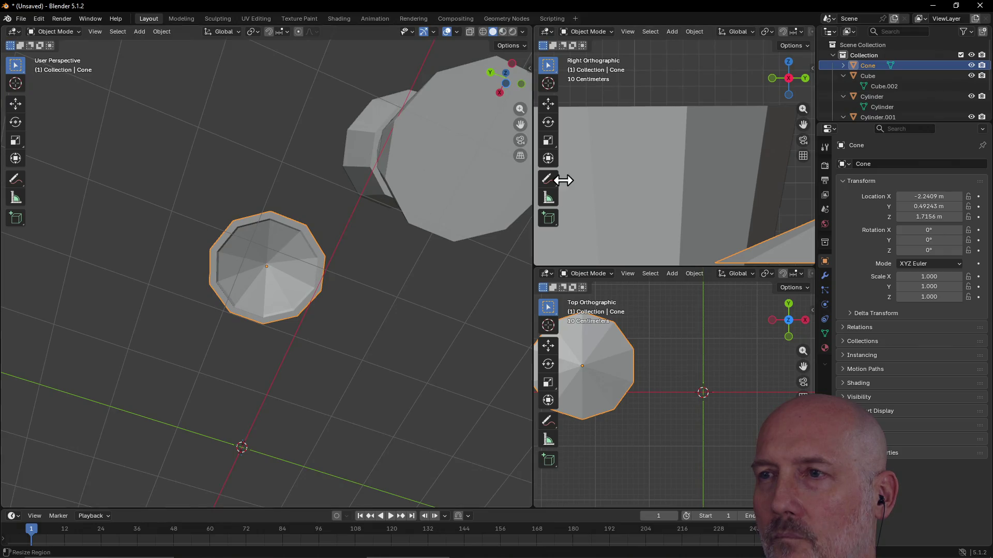
scroll(632, 195, "down", 8)
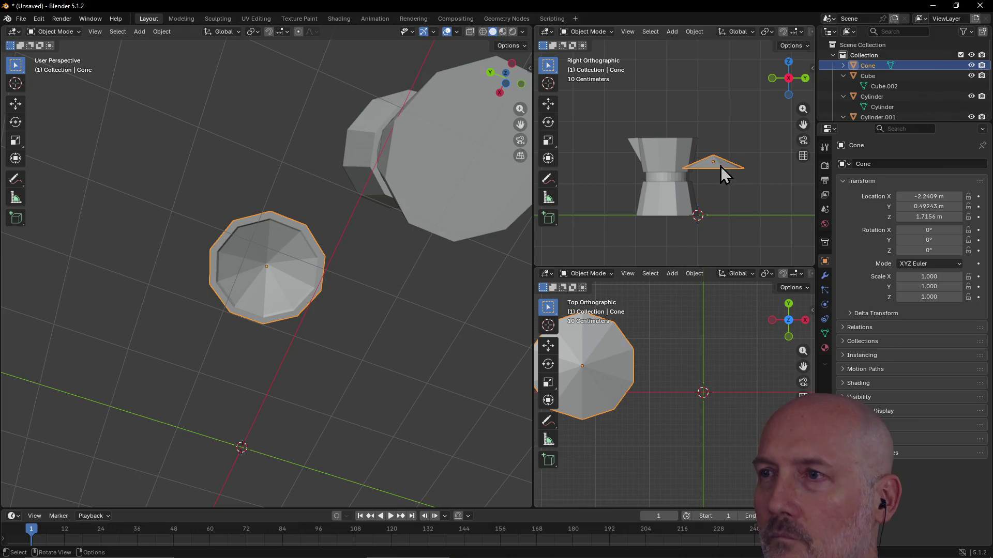
key("g")
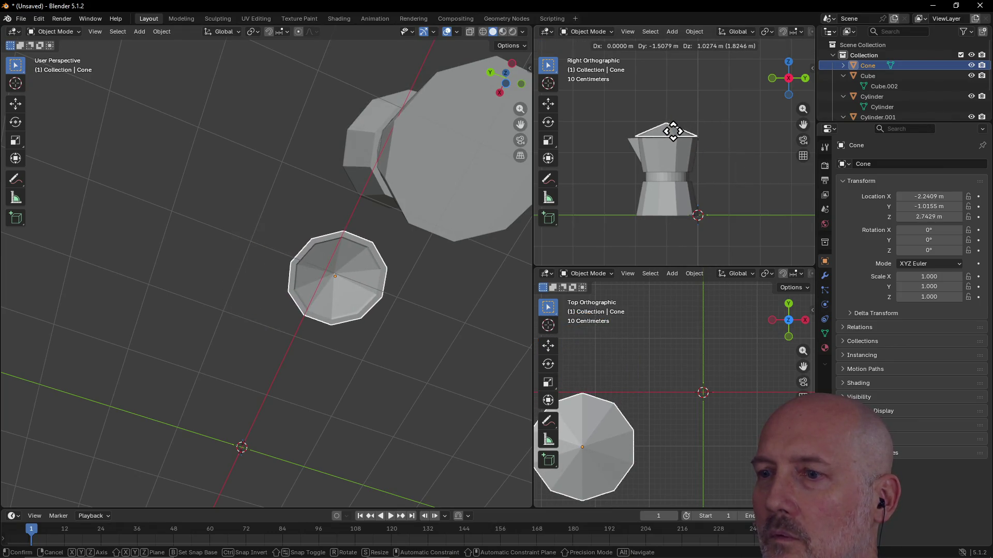
left_click(673, 131)
scroll(702, 132, "down", 4)
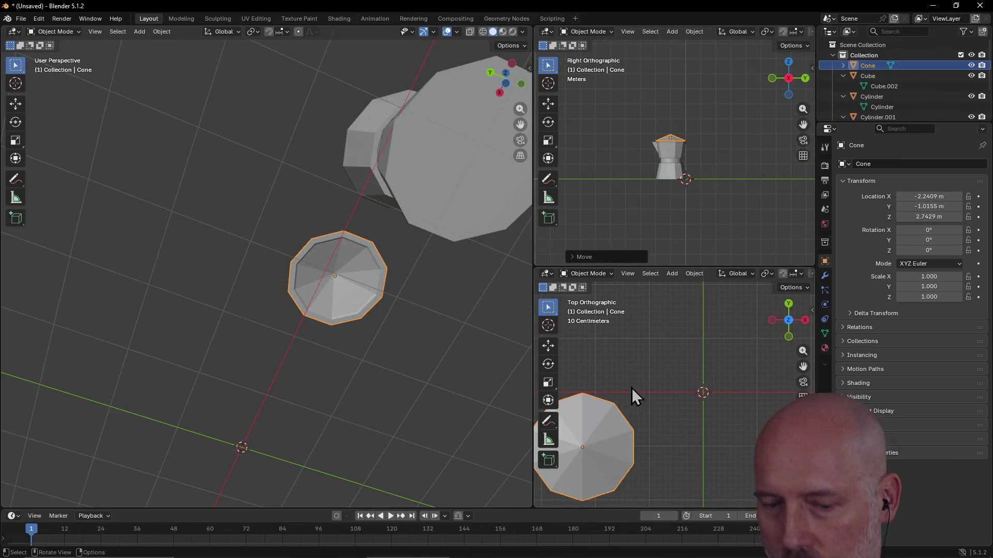
scroll(632, 388, "left", 3)
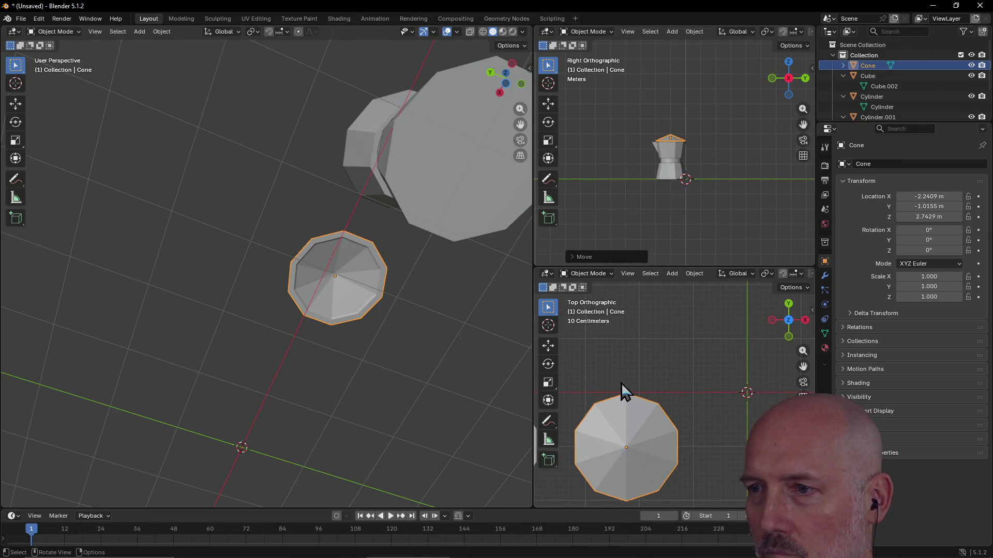
scroll(583, 398, "left", 6)
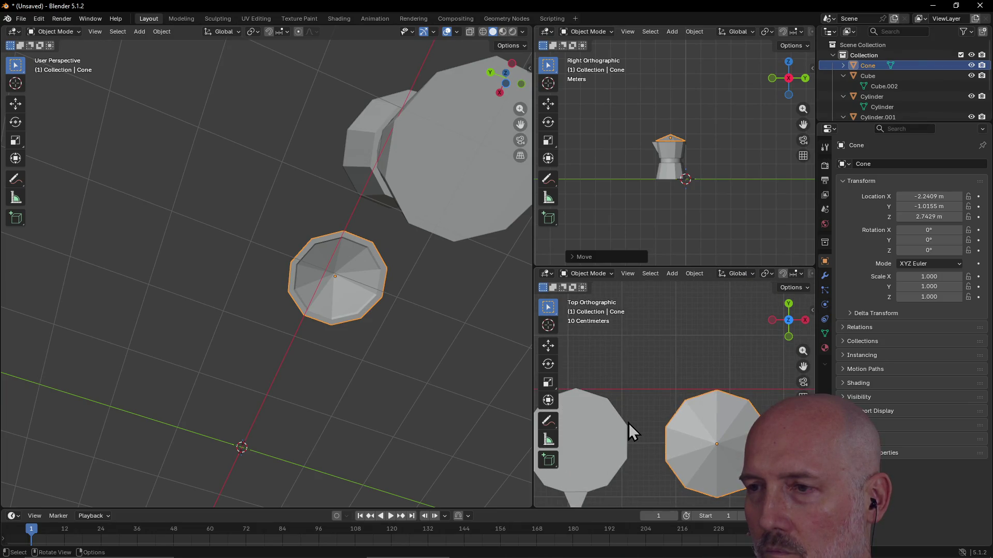
- In Top view, slide the lid about -2.61 m along X to centre it over the pot
key("ctrl+KP_1")
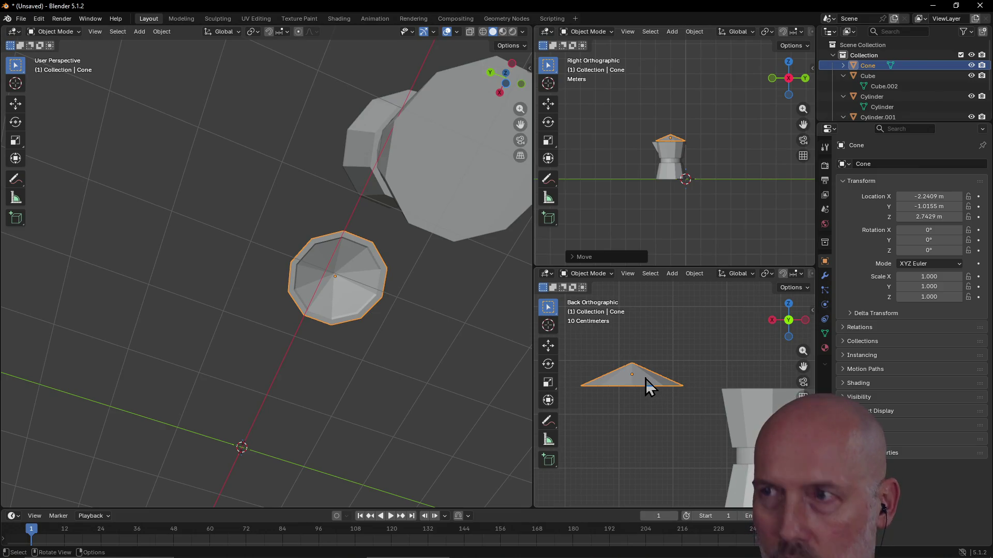
scroll(648, 381, "left", 3)
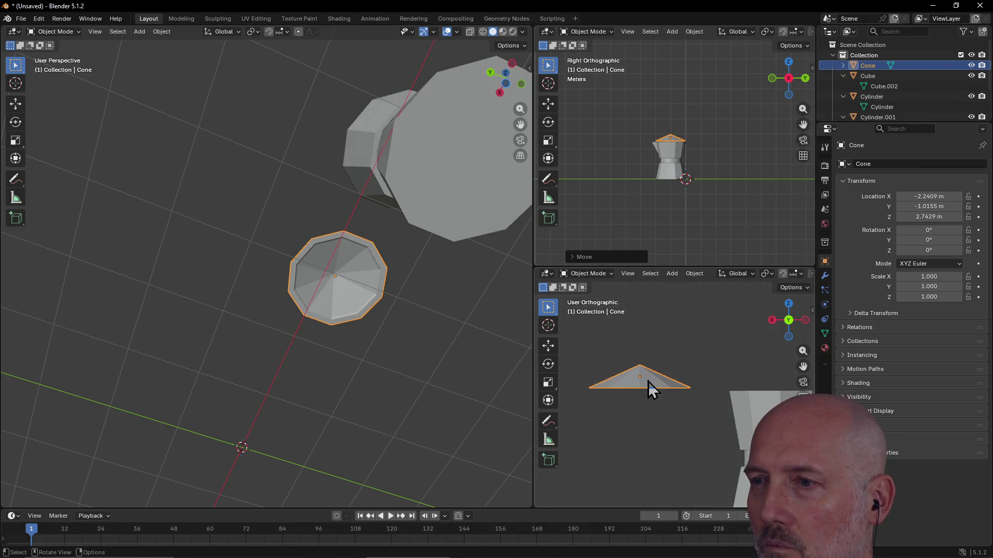
key("grave")
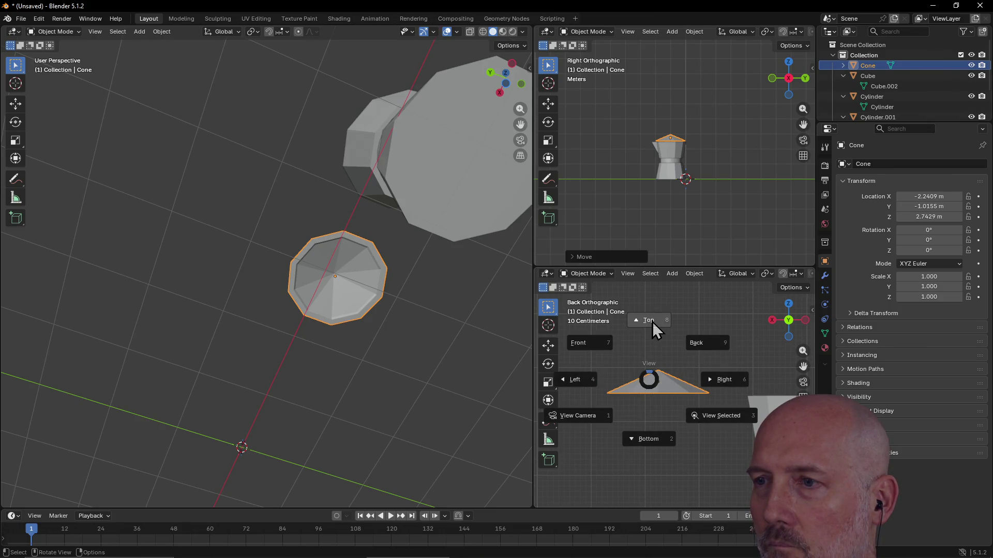
left_click(652, 320)
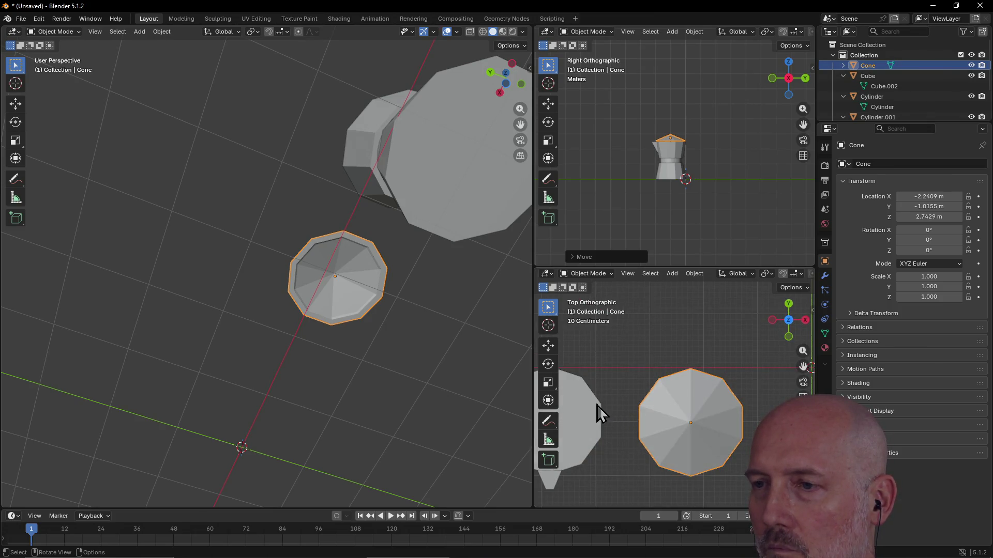
scroll(601, 411, "left", 5)
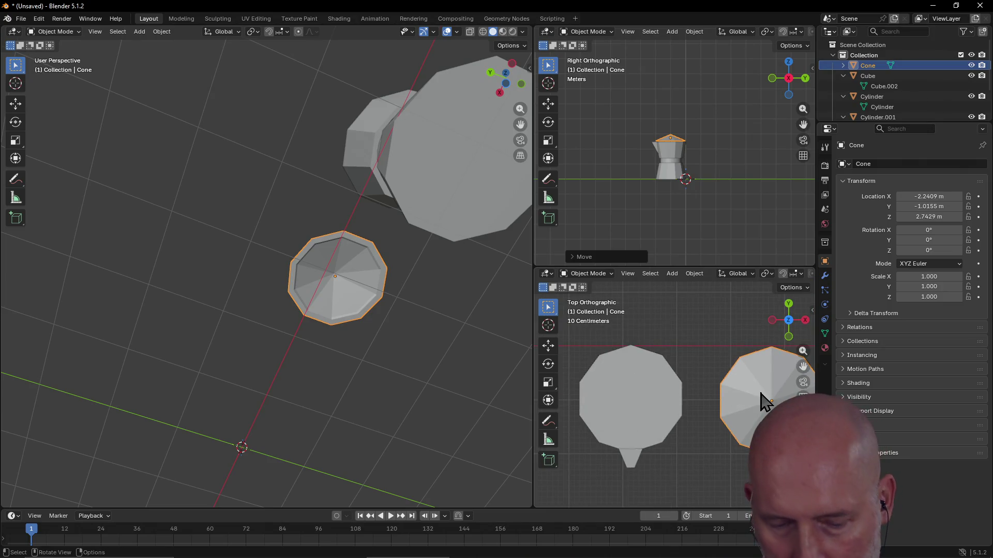
key("g")
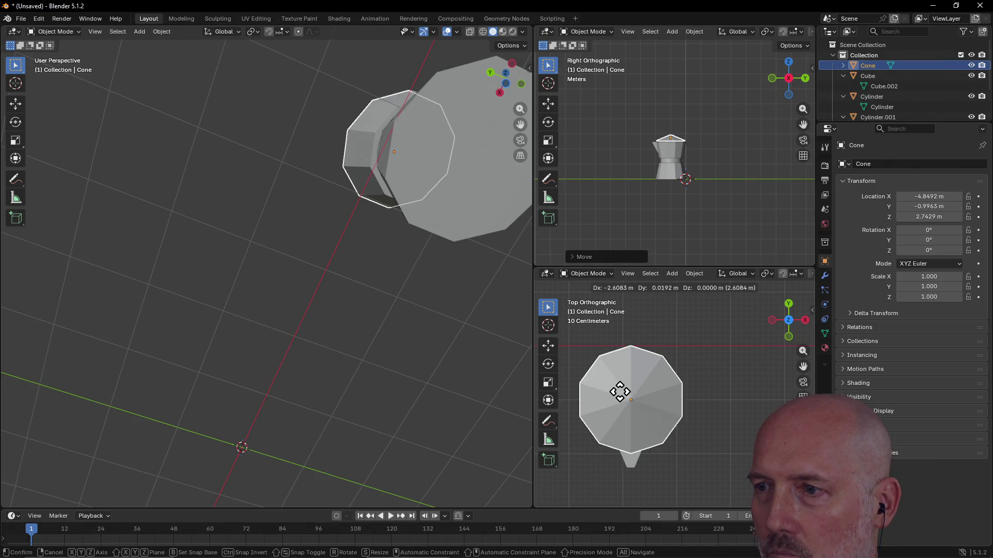
left_click(620, 392)
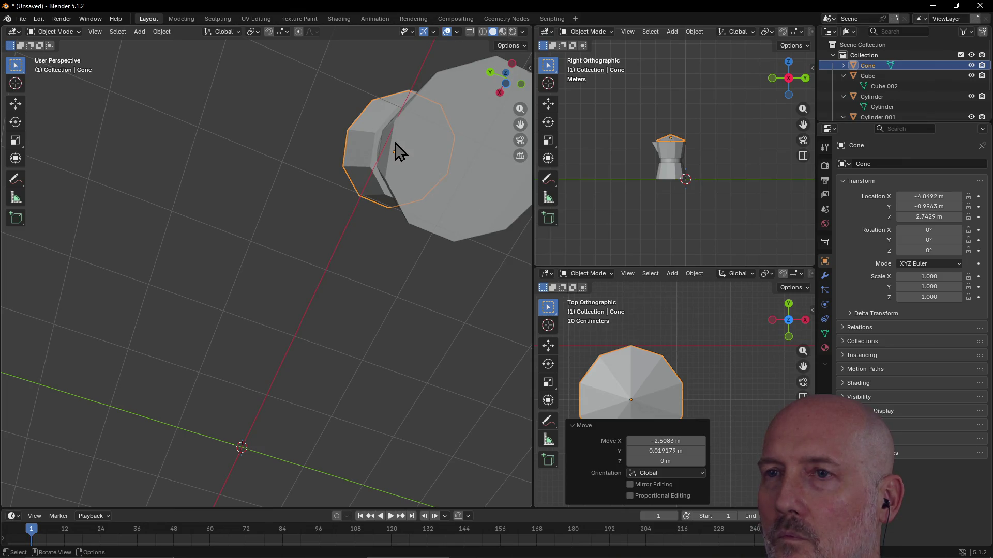
left_click(308, 156)
mouse_move(309, 156)
middle_mouse_down()
mouse_move(327, 198)
mouse_move(315, 244)
mouse_move(350, 274)
mouse_move(388, 274)
mouse_move(403, 256)
mouse_move(388, 248)
middle_mouse_up()
scroll(382, 255, "down", 4)
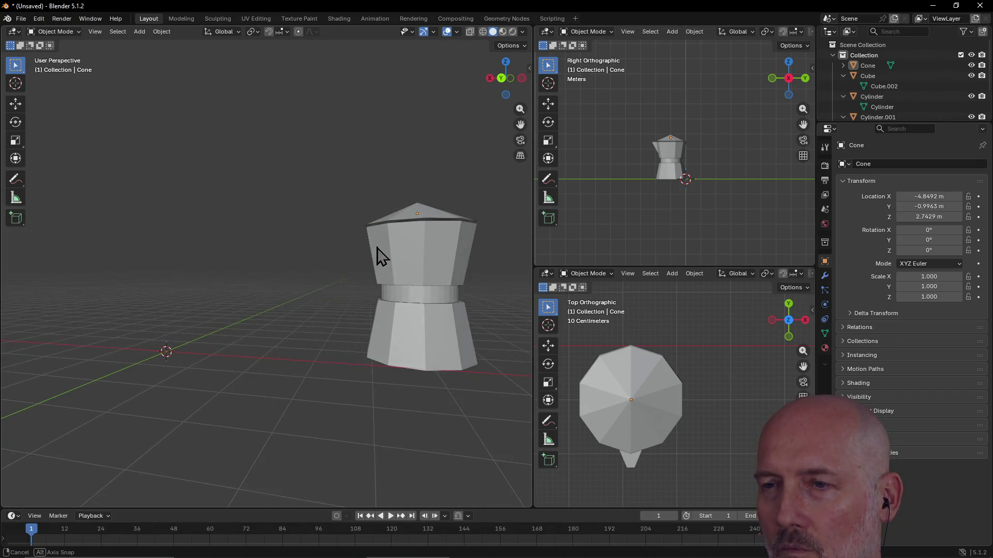
- Select the cone lid and move it along Z to rest at 2.6897 m on the pot
mouse_move(447, 297)
middle_mouse_down()
mouse_move(370, 307)
mouse_move(345, 298)
mouse_move(336, 312)
middle_mouse_up()
scroll(345, 298, "up", 2)
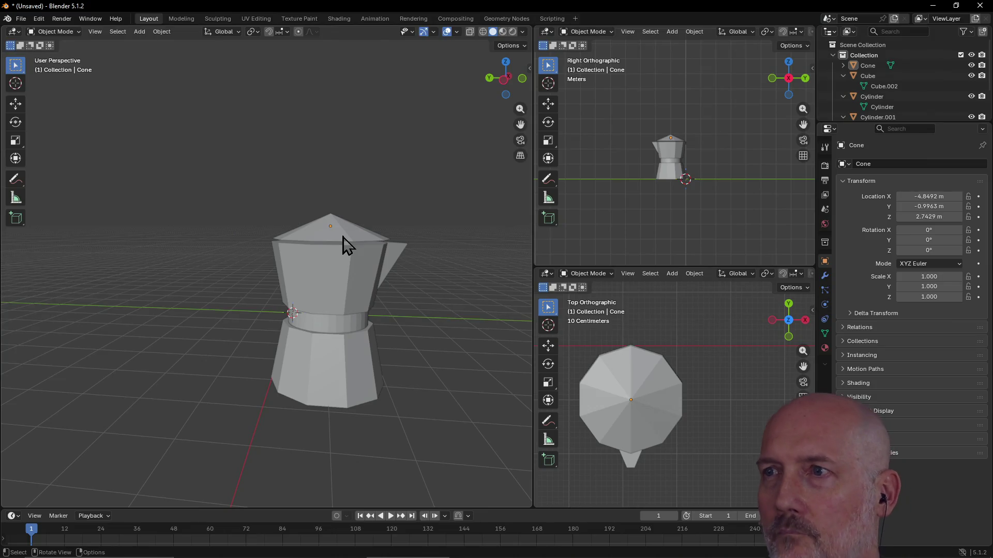
scroll(682, 159, "up", 6)
scroll(682, 158, "up", 2)
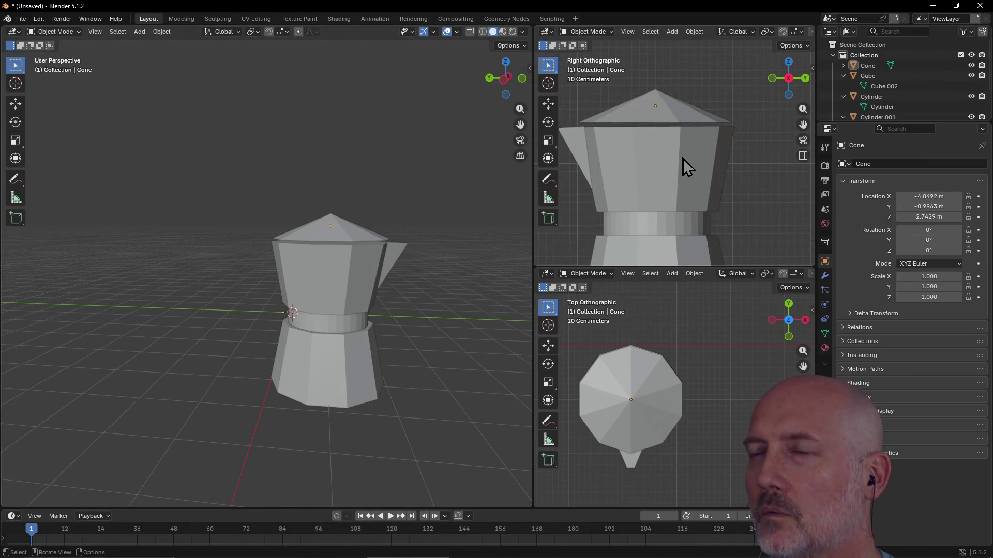
left_click(675, 120)
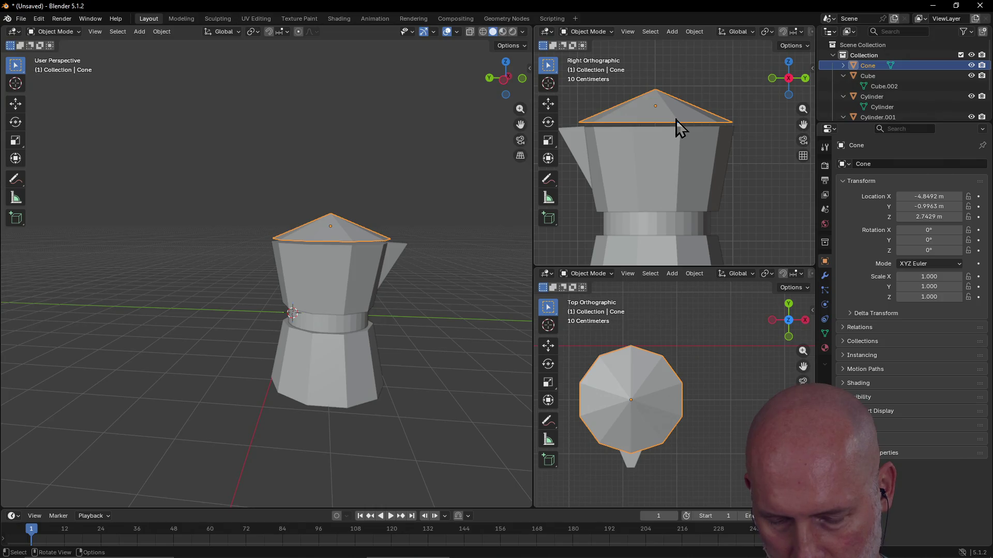
key("g")
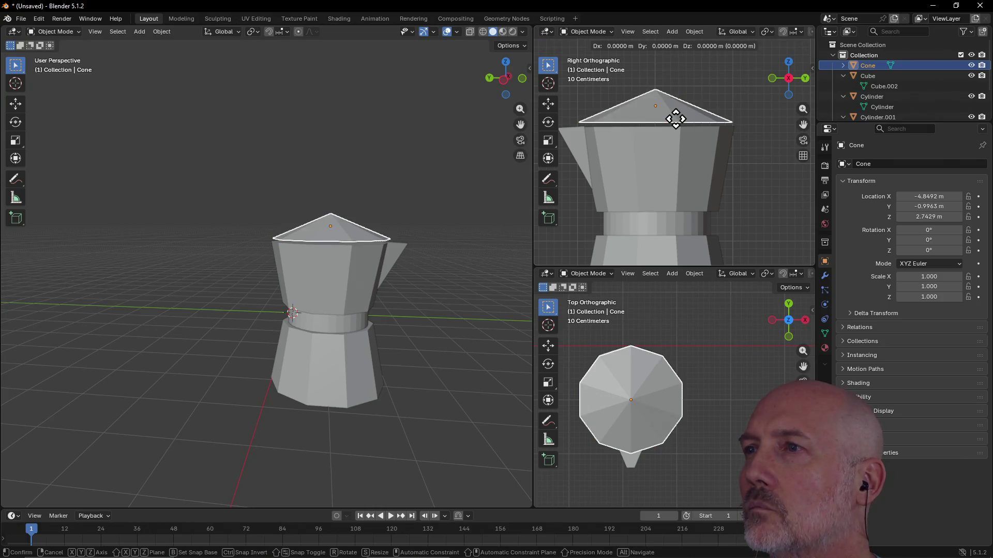
key("z")
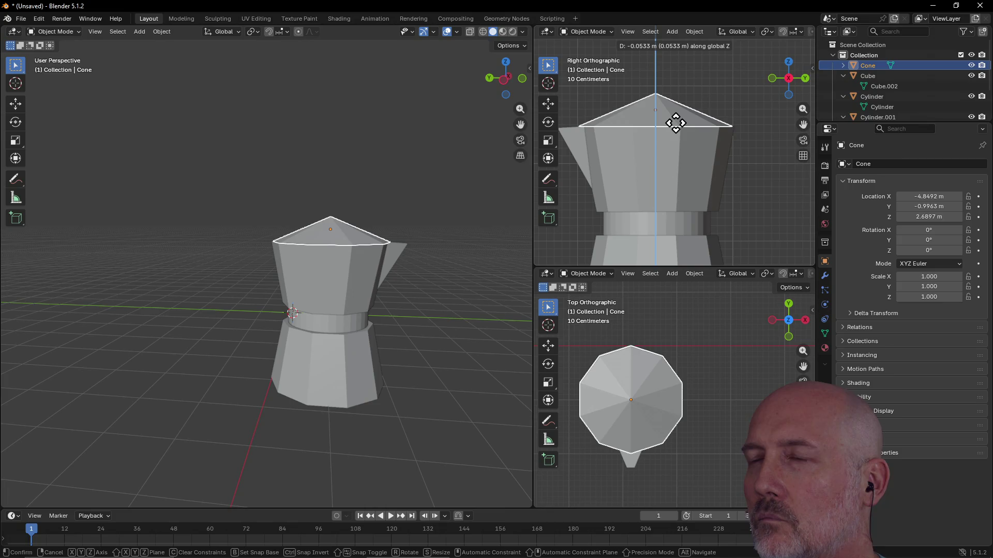
left_click(675, 123)
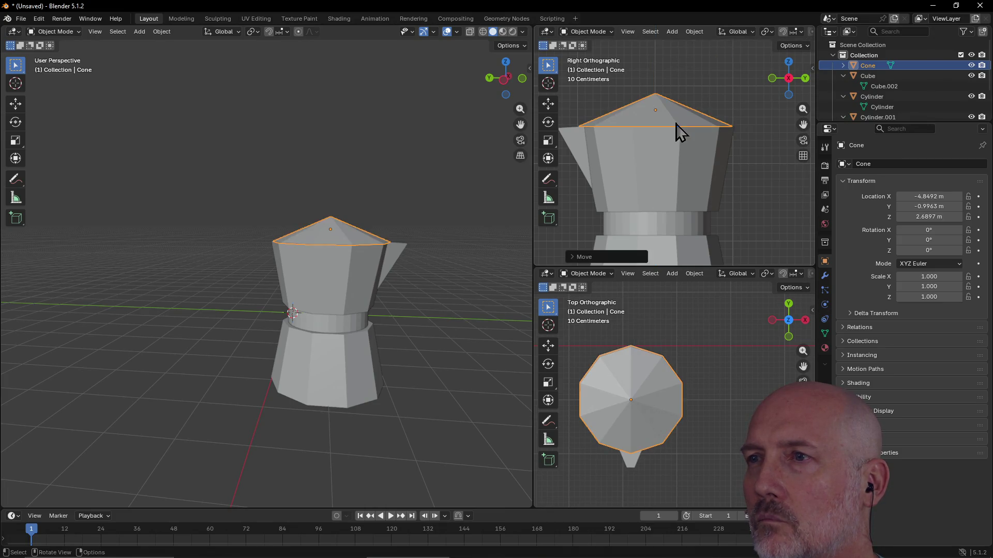
- Set the upper-right viewport to Right view and deselect the lid
scroll(652, 133, "down", 5)
mouse_move(653, 132)
middle_mouse_down()
mouse_move(675, 164)
mouse_move(648, 119)
mouse_move(568, 155)
mouse_move(705, 130)
mouse_move(674, 110)
middle_mouse_up()
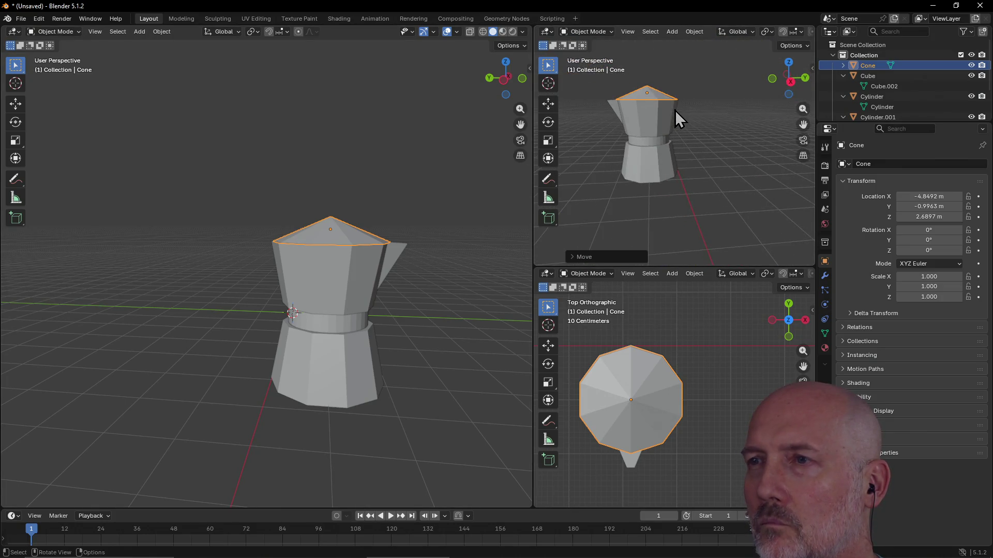
key("grave")
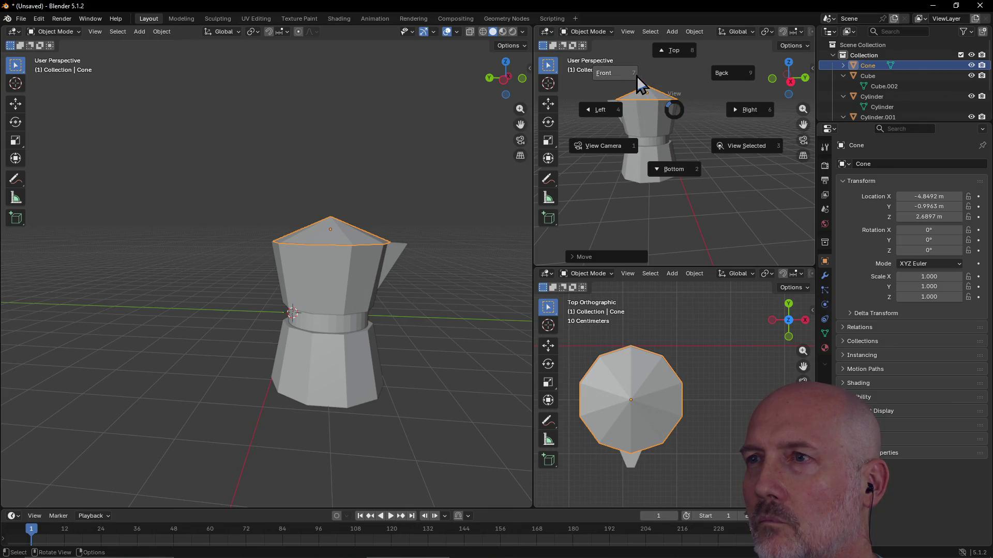
left_click(749, 110)
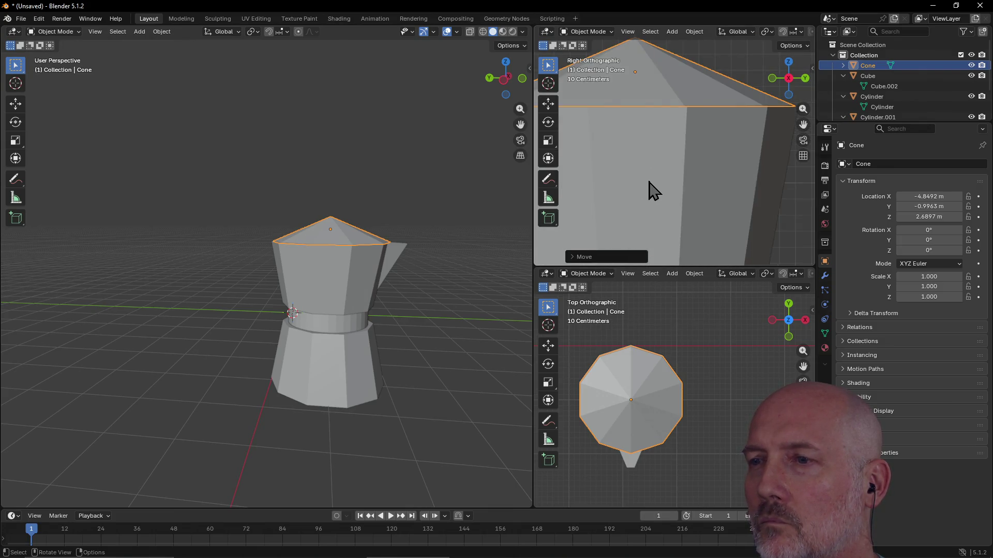
scroll(682, 148, "down", 3)
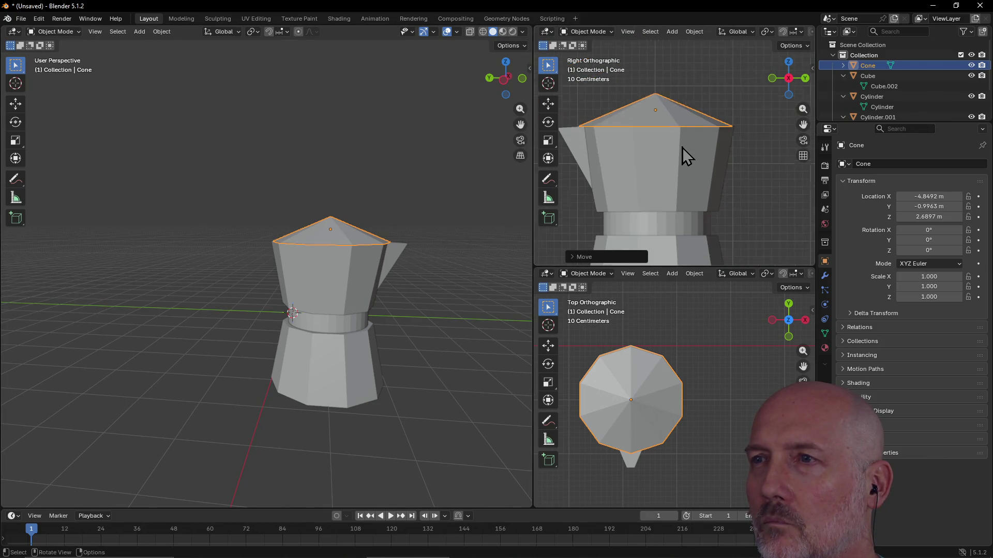
scroll(681, 147, "down", 1)
left_click(408, 297)
mouse_move(408, 297)
middle_mouse_down()
mouse_move(389, 288)
mouse_move(486, 305)
mouse_move(394, 240)
mouse_move(480, 243)
mouse_move(457, 263)
mouse_move(456, 308)
mouse_move(433, 198)
mouse_move(480, 224)
mouse_move(507, 223)
mouse_move(506, 208)
middle_mouse_up()
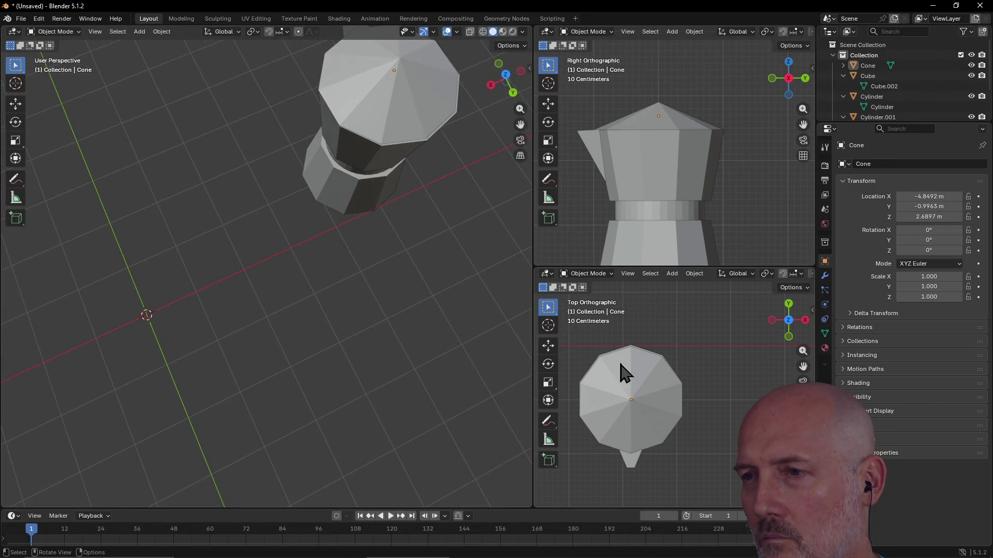
- Select the lid and switch the viewports to Right and then Top views
left_click(665, 410)
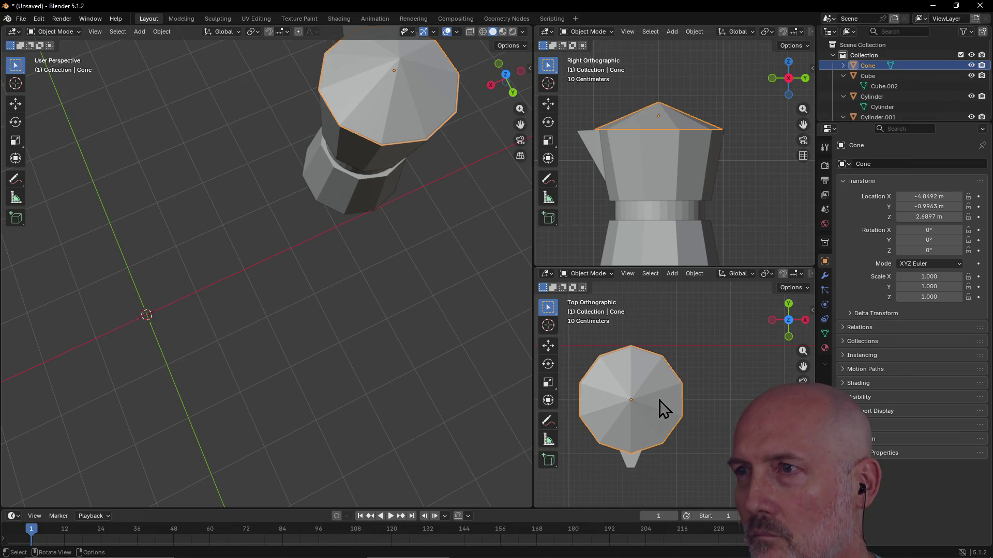
scroll(656, 423, "up", 2)
scroll(657, 423, "up", 4)
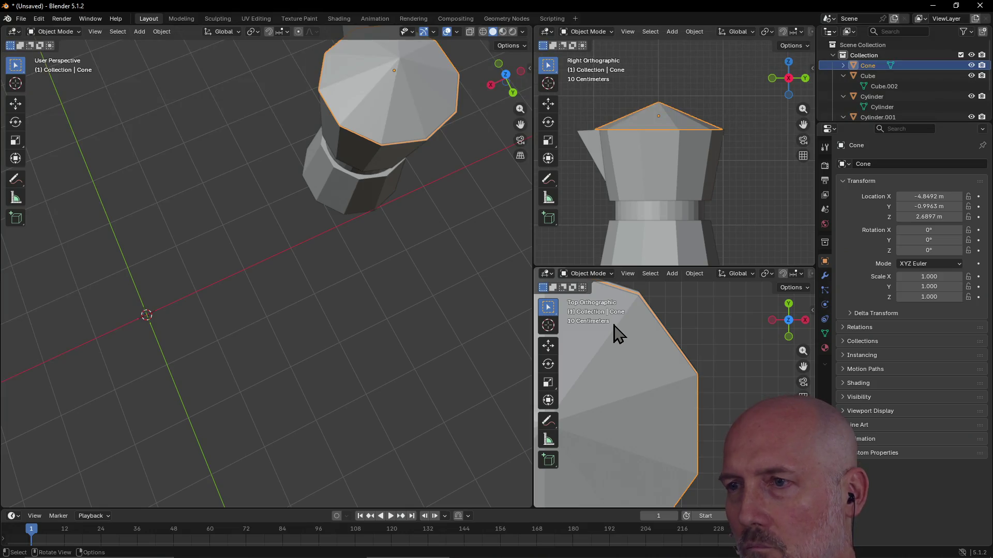
key("KP_3")
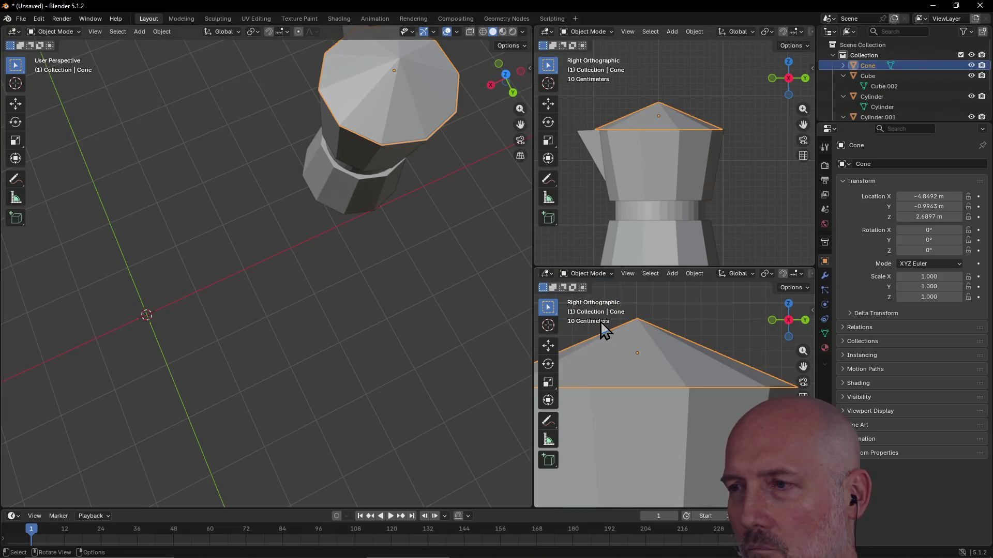
key("grave")
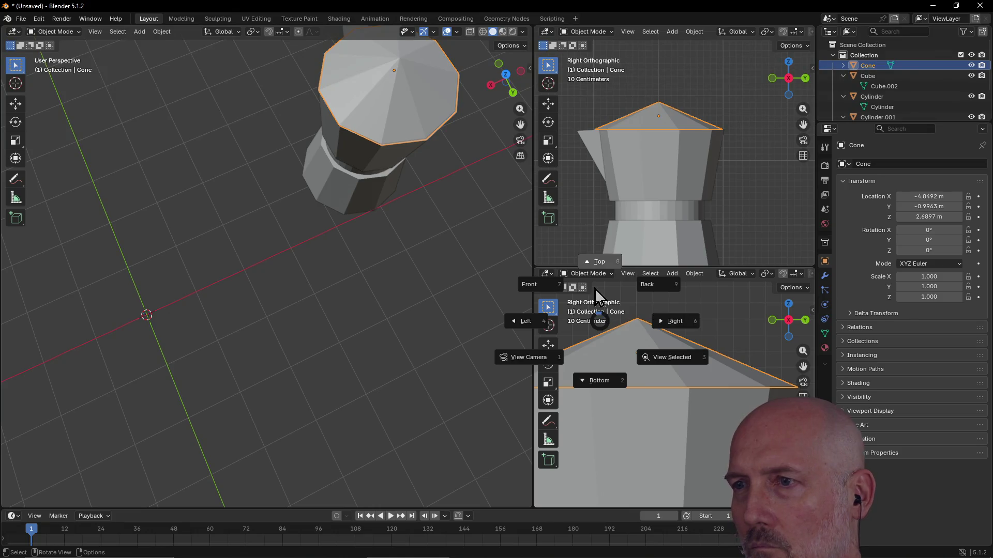
left_click(595, 264)
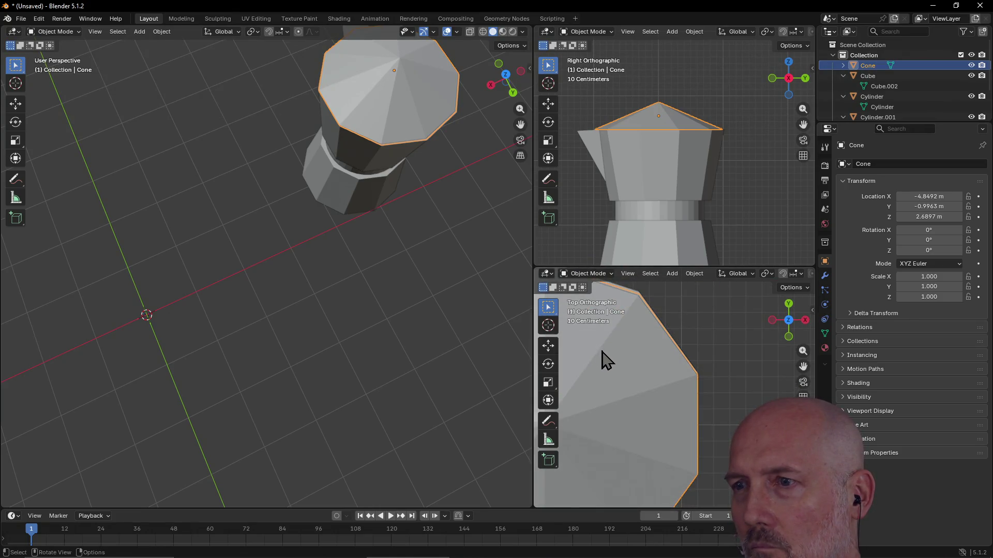
left_click(442, 191)
key("KP_8")
key("grave")
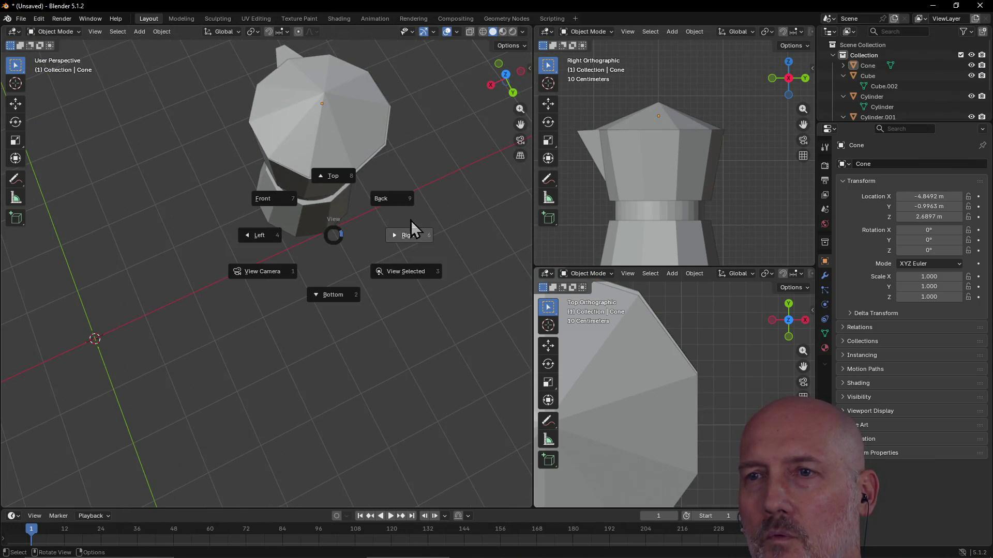
left_click(333, 176)
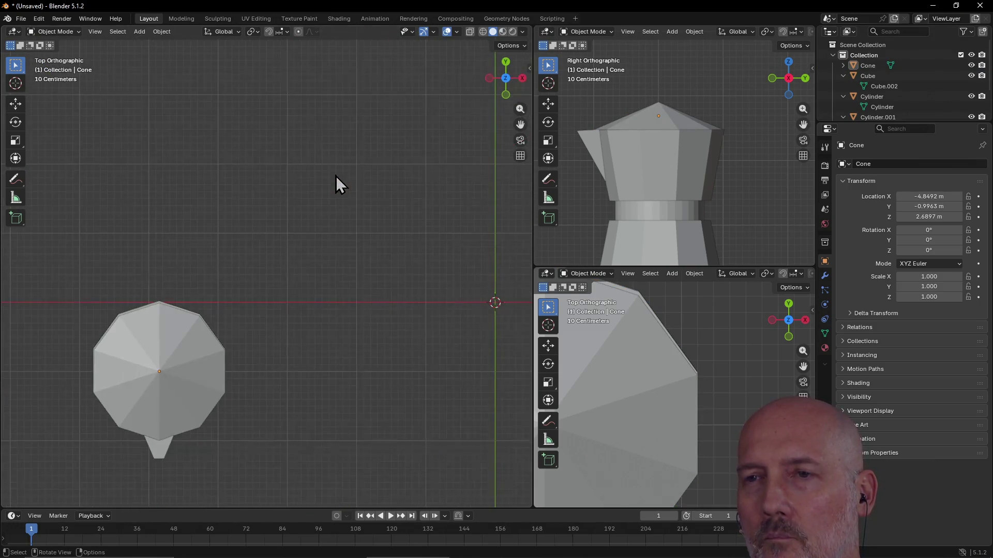
- Frame the lid and move it to X -4.857 m, Y -0.98279 m over the pot
left_click(233, 328)
right_click(233, 328)
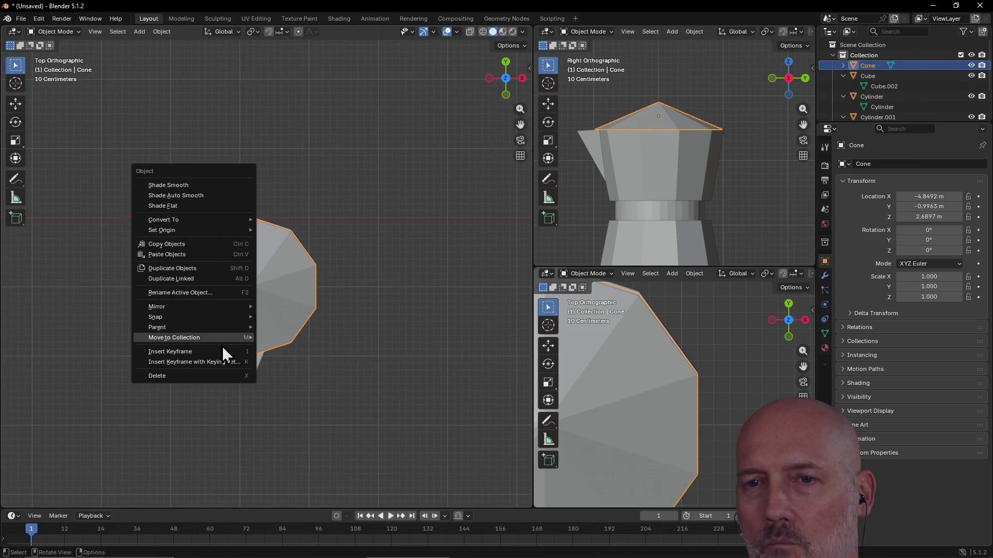
mouse_move(237, 317)
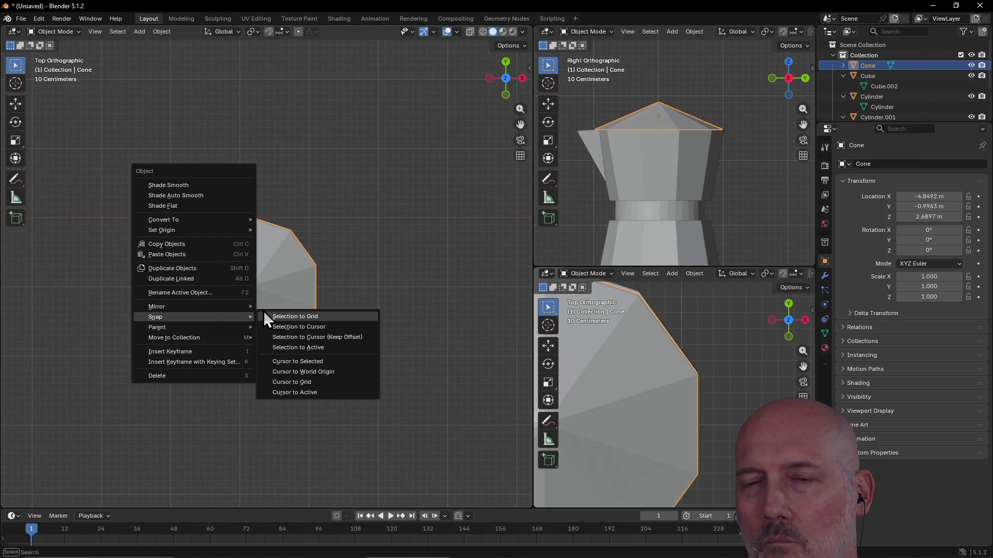
key("Escape")
key("grave")
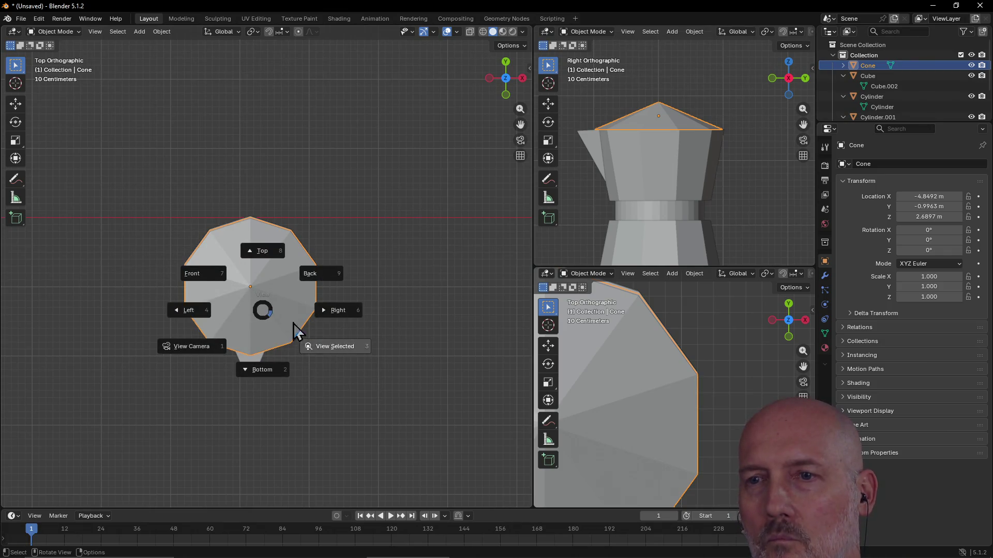
left_click(315, 343)
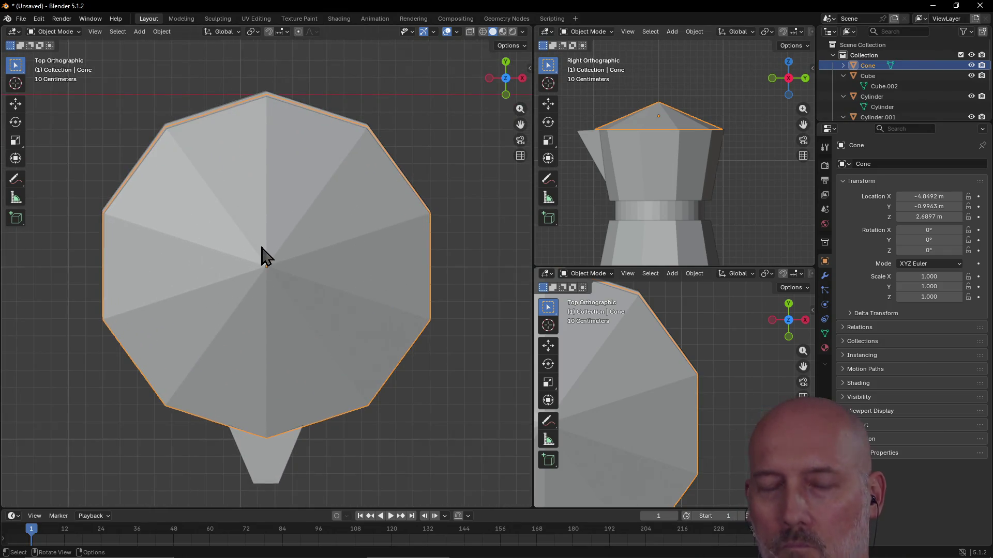
key("g")
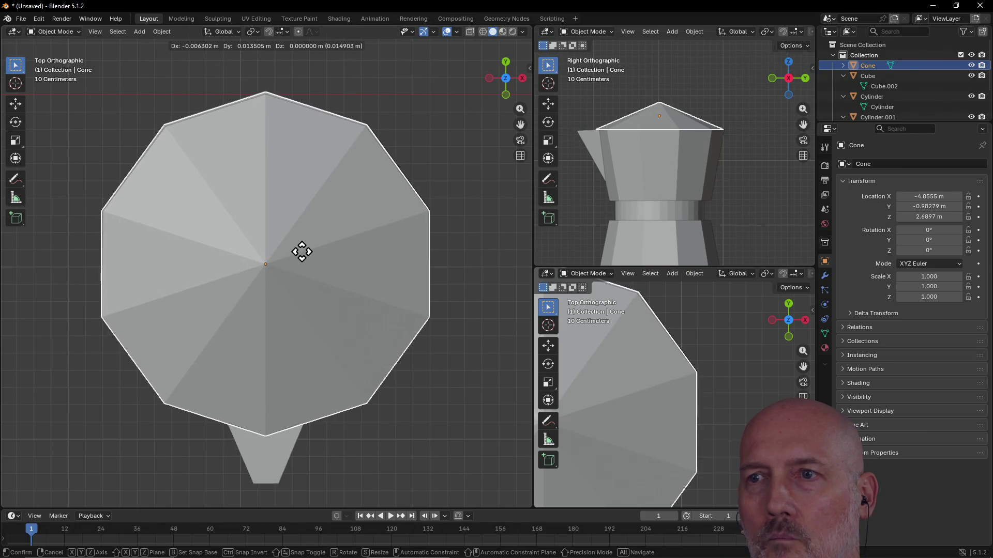
left_click(304, 258)
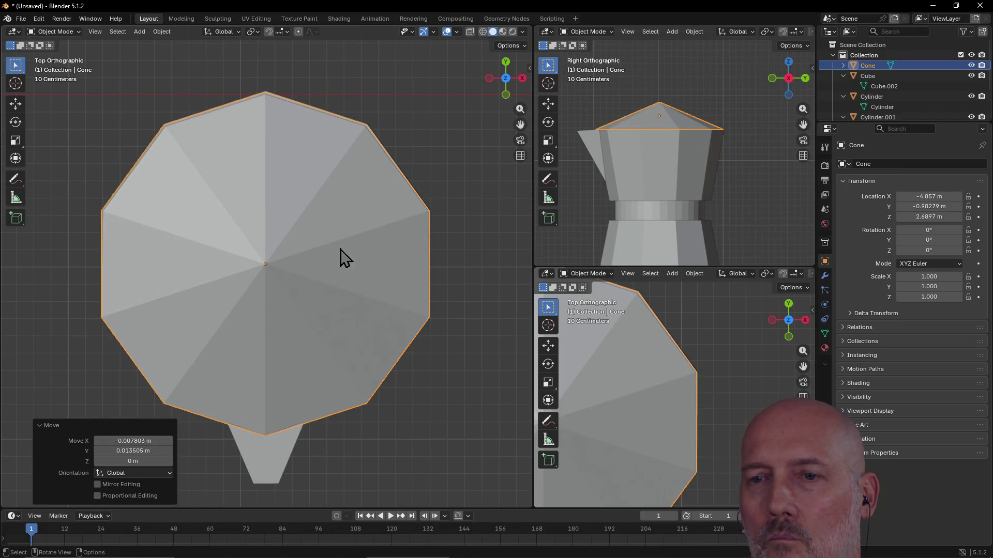
scroll(340, 250, "down", 2)
mouse_move(340, 249)
middle_mouse_down()
mouse_move(339, 141)
mouse_move(347, 123)
mouse_move(388, 136)
mouse_move(239, 132)
mouse_move(263, 48)
mouse_move(244, 129)
middle_mouse_up()
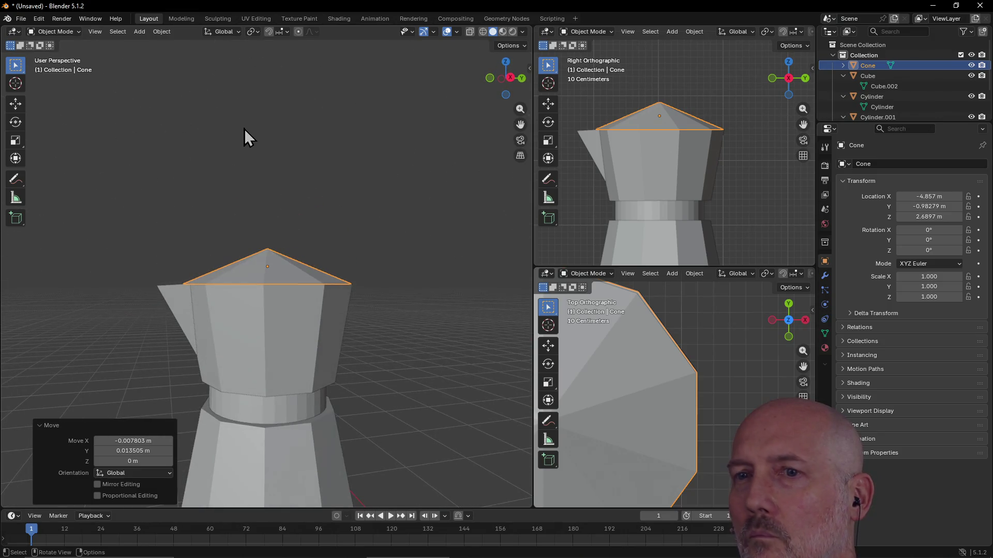
- Move the cone lid straight up along Z to 2.704 m and check its fit on the pot
left_click(654, 124)
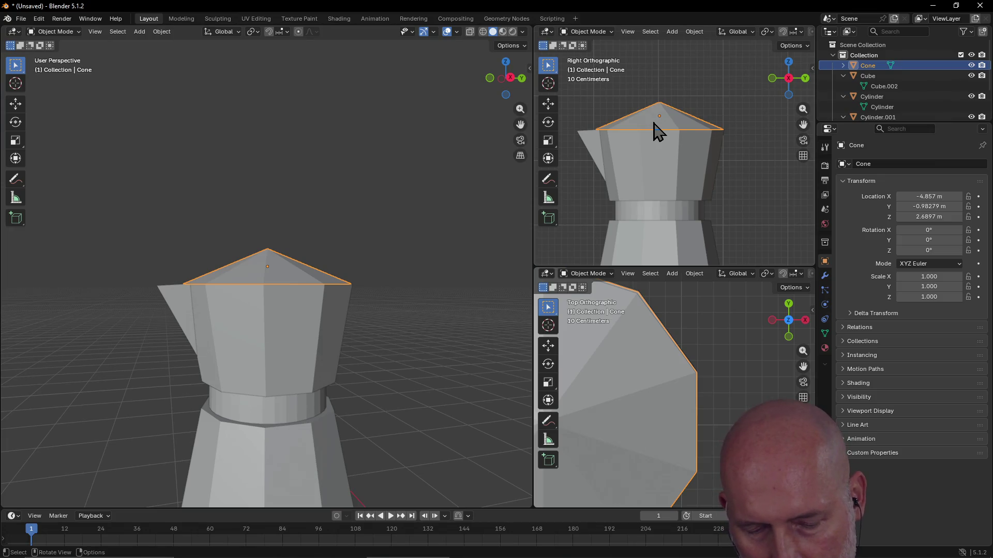
key("g")
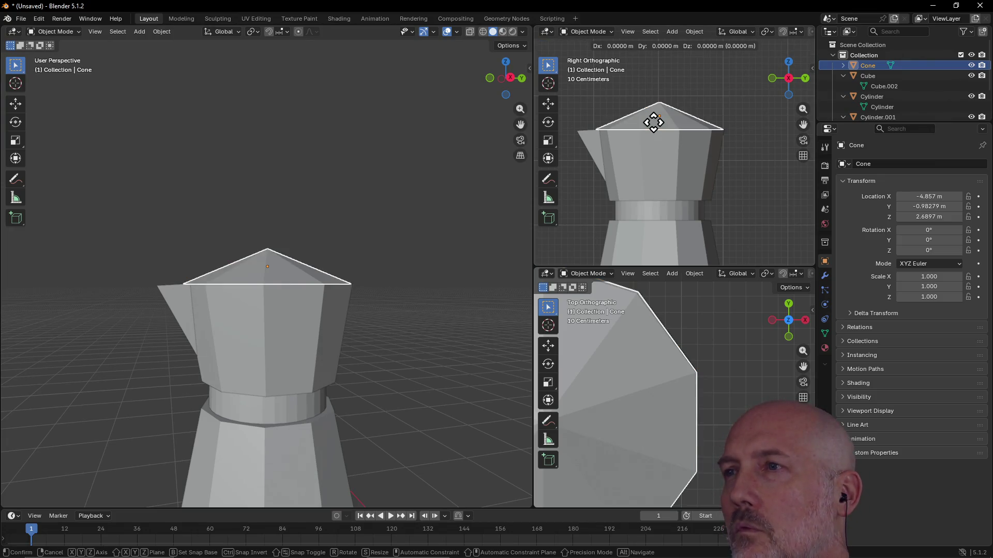
key("z")
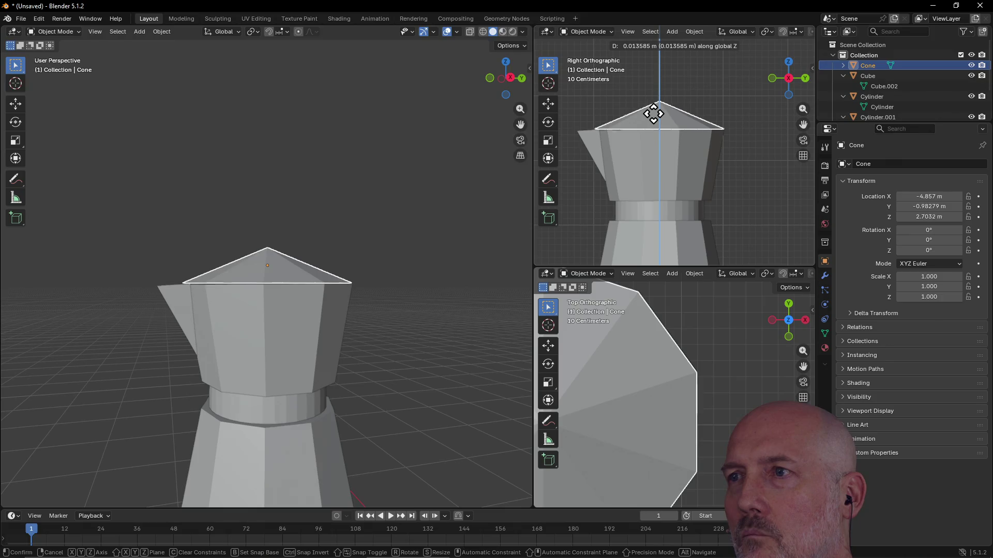
left_click(653, 114)
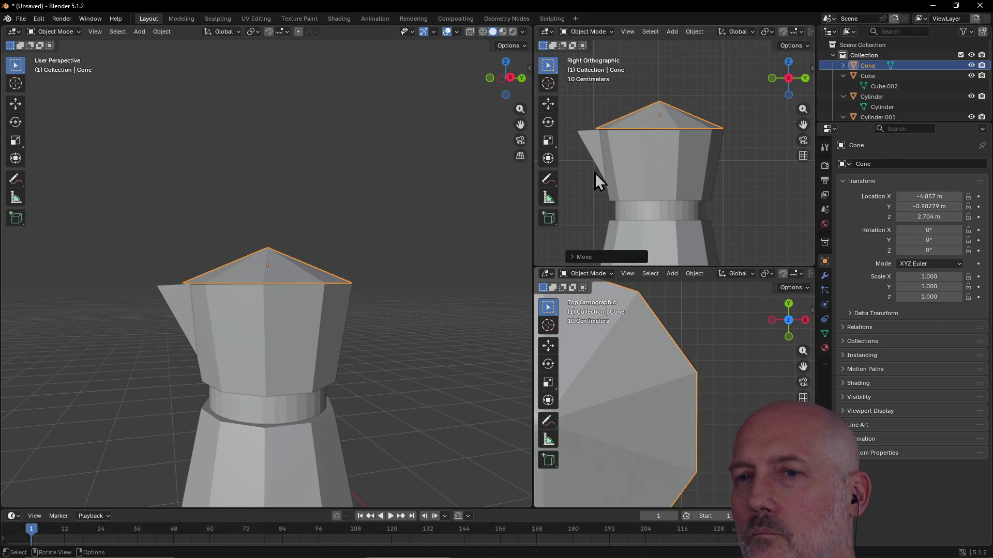
left_click(437, 247)
mouse_move(389, 244)
middle_mouse_down()
mouse_move(512, 244)
mouse_move(407, 245)
middle_mouse_up()
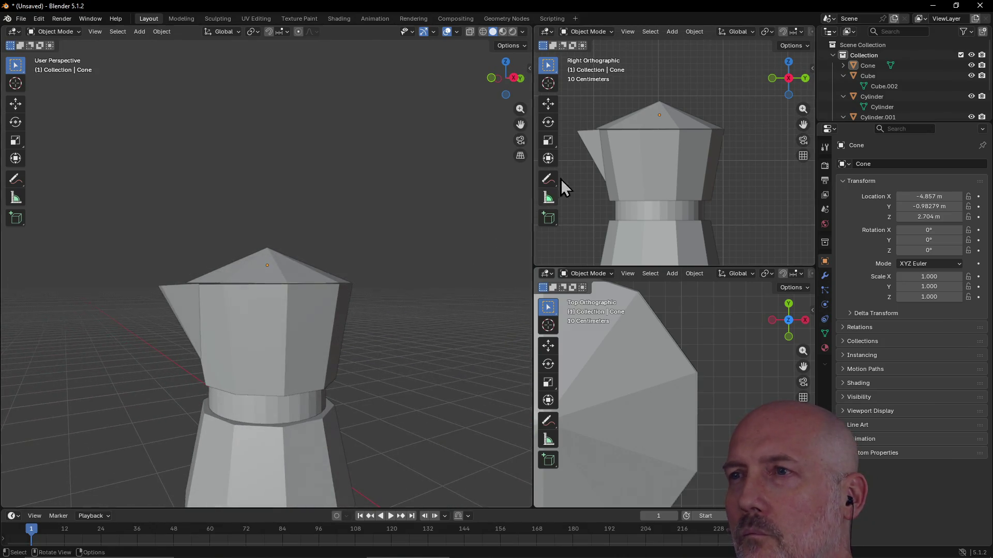
- Lower the cone lid along Z to 2.6881 m so it seats snugly, then view the whole pot
left_click(667, 115)
key("g")
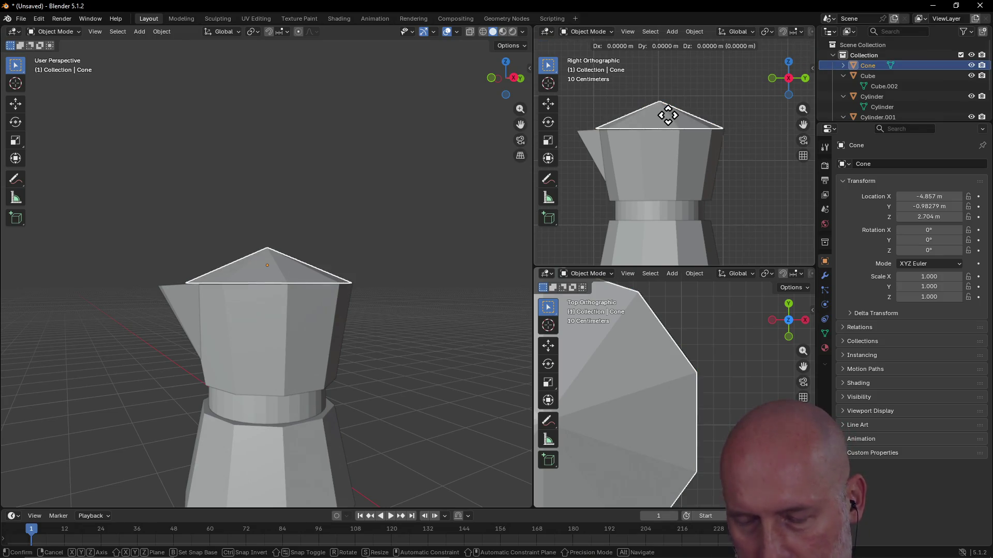
key("z")
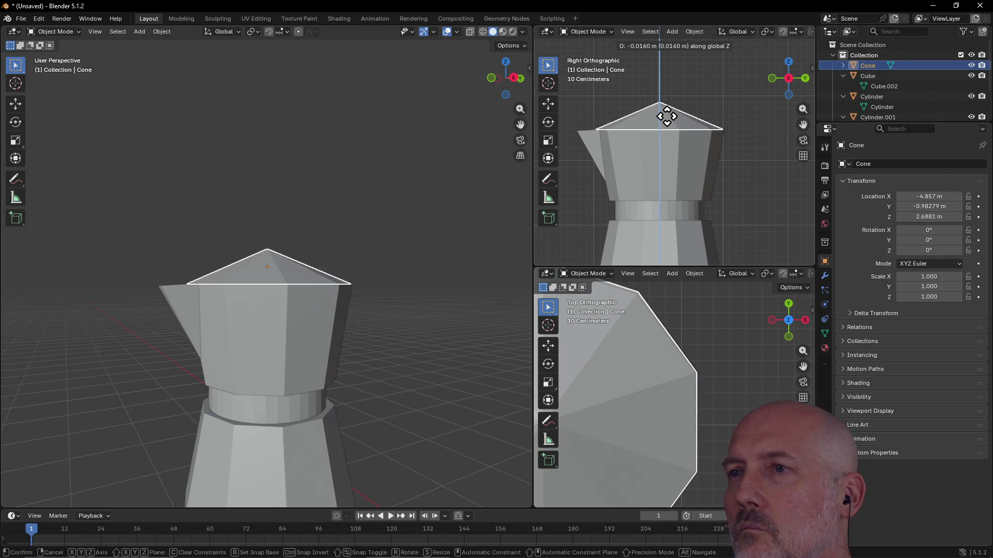
left_click(667, 117)
left_click(421, 235)
scroll(471, 239, "down", 5)
mouse_move(470, 239)
middle_mouse_down()
mouse_move(484, 290)
mouse_move(405, 293)
mouse_move(428, 284)
mouse_move(355, 262)
mouse_move(280, 256)
middle_mouse_up()
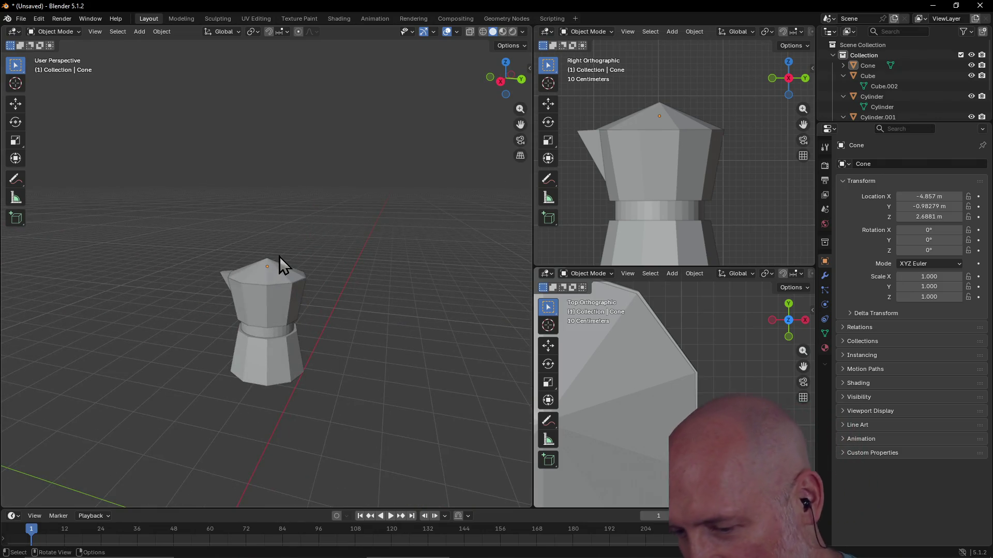
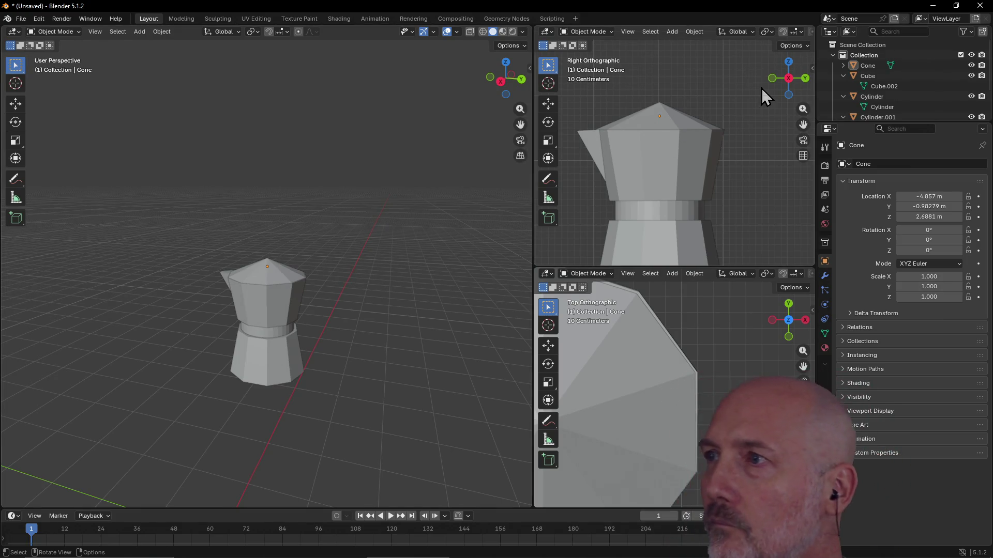
- Rename Cone to Lid and Cylinder to Bottom in the Outliner
left_click(869, 66)
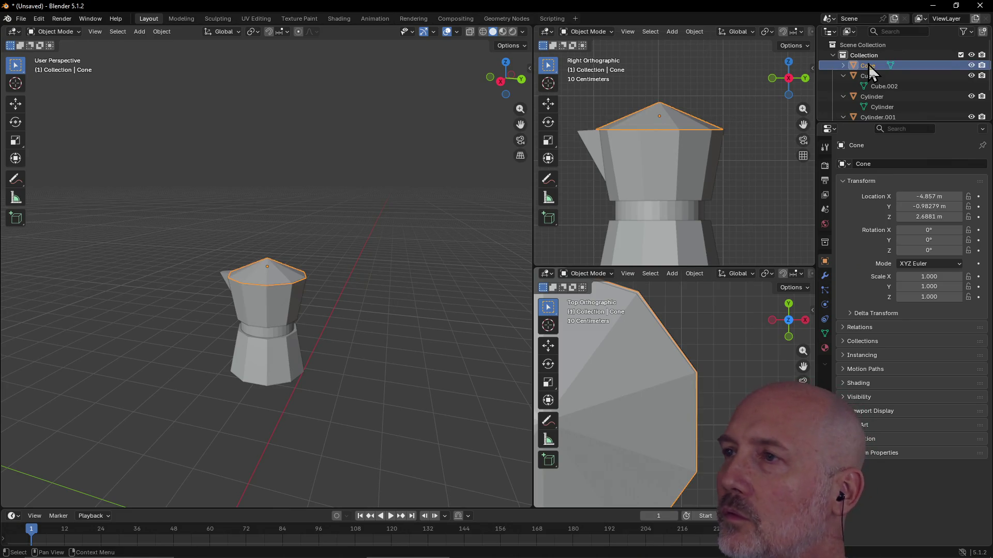
double_click(868, 66)
type("Lid")
key("Return")
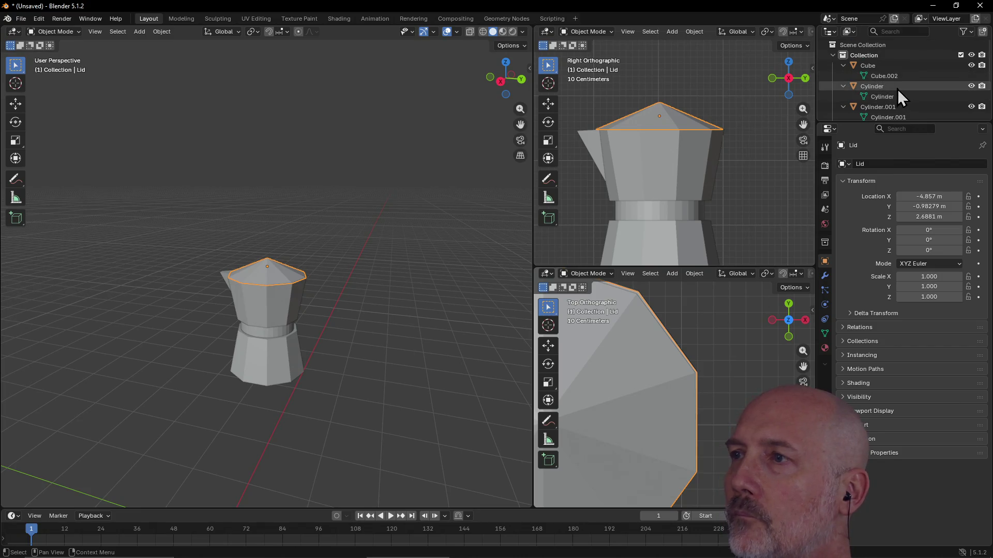
left_click_drag(902, 125, 902, 227)
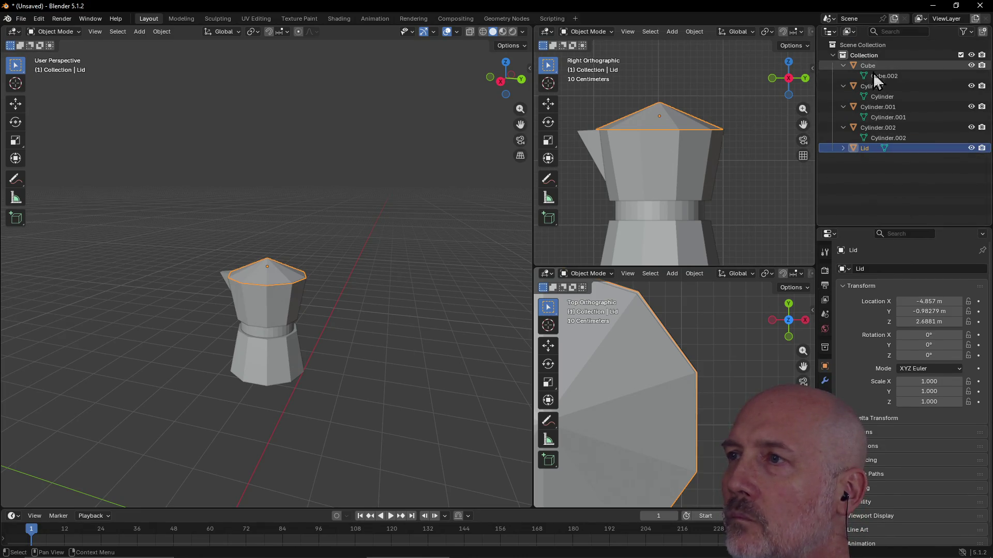
left_click(873, 86)
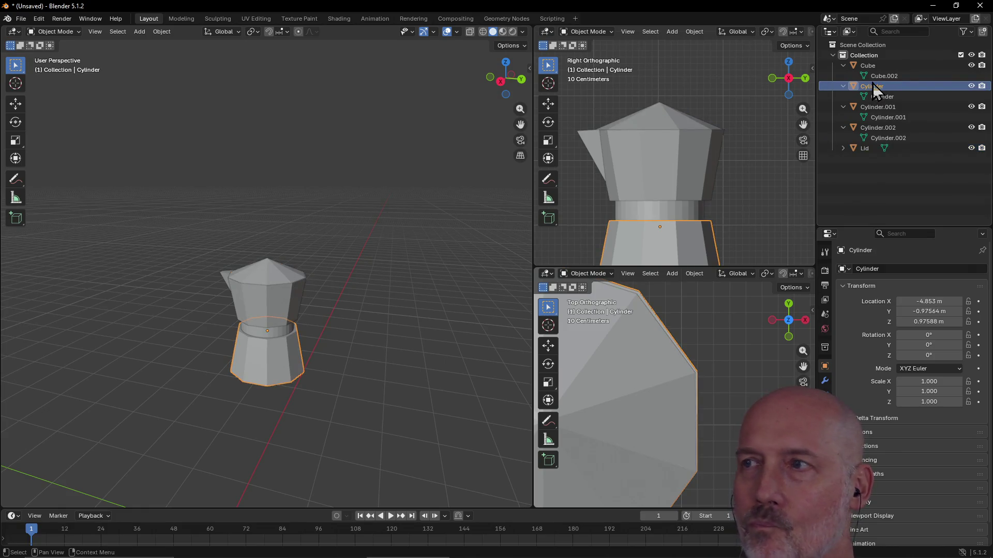
double_click(872, 85)
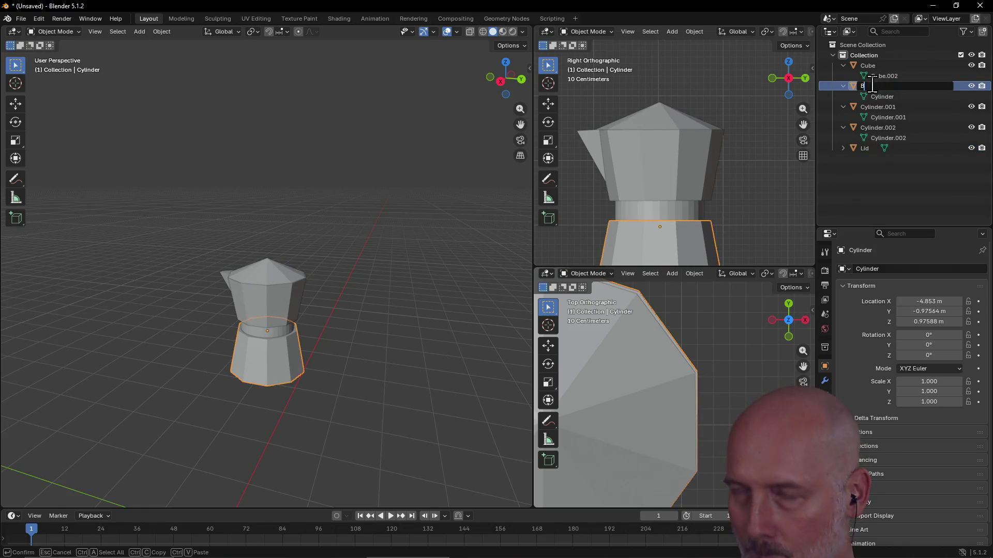
type("Bottom")
key("Return")
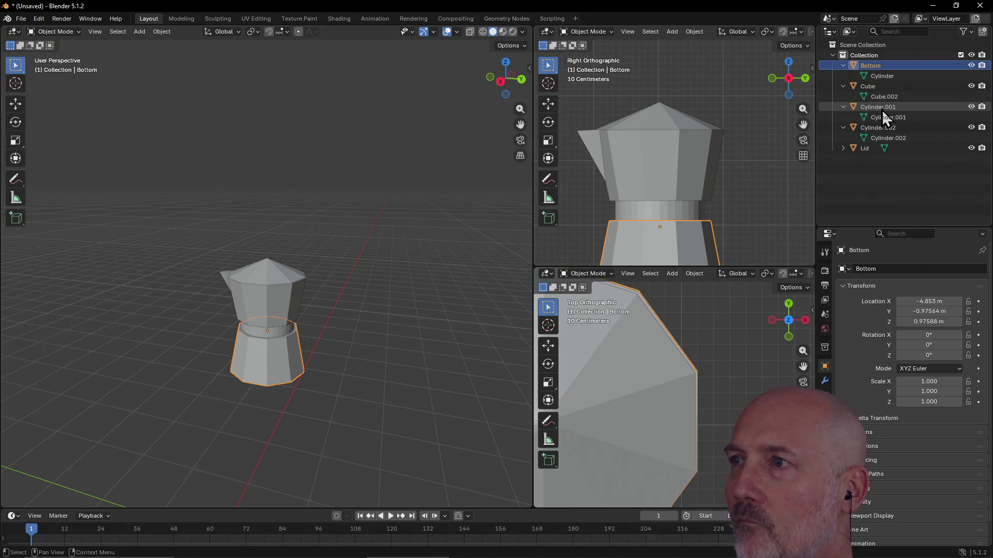
- Rename Cube to Spout and Cylinder.001 to Top, correcting the 'TOP' casing
left_click(877, 89)
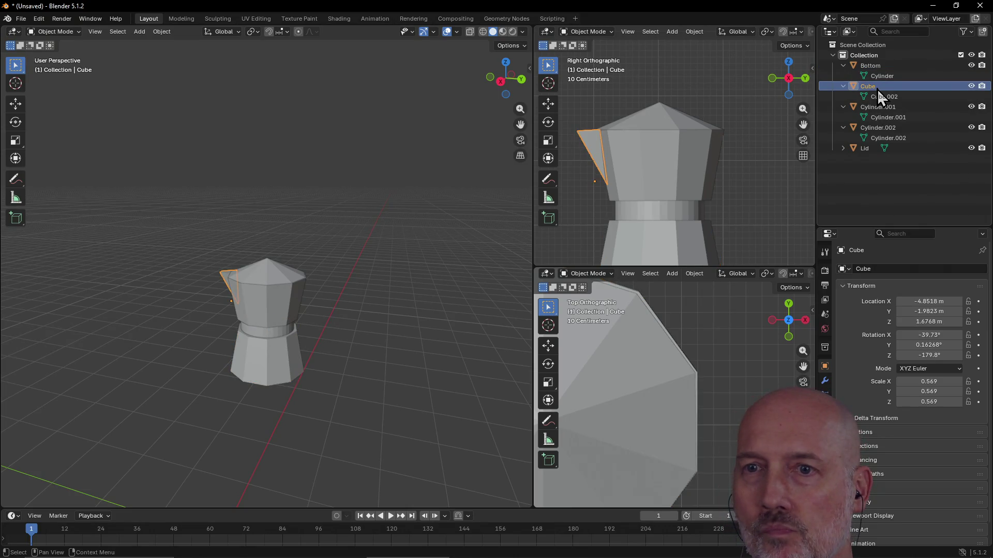
double_click(877, 89)
type("Spout")
key("Return")
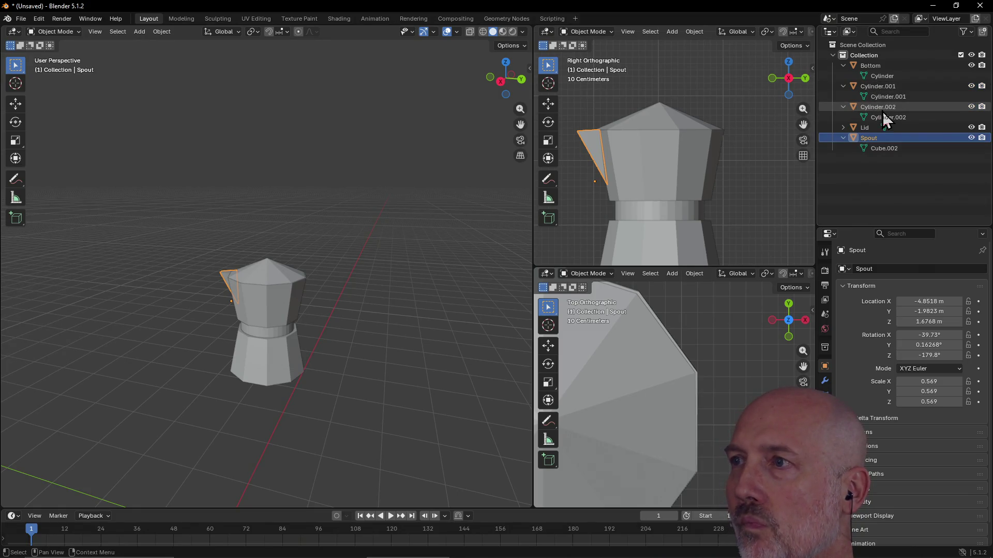
left_click(879, 87)
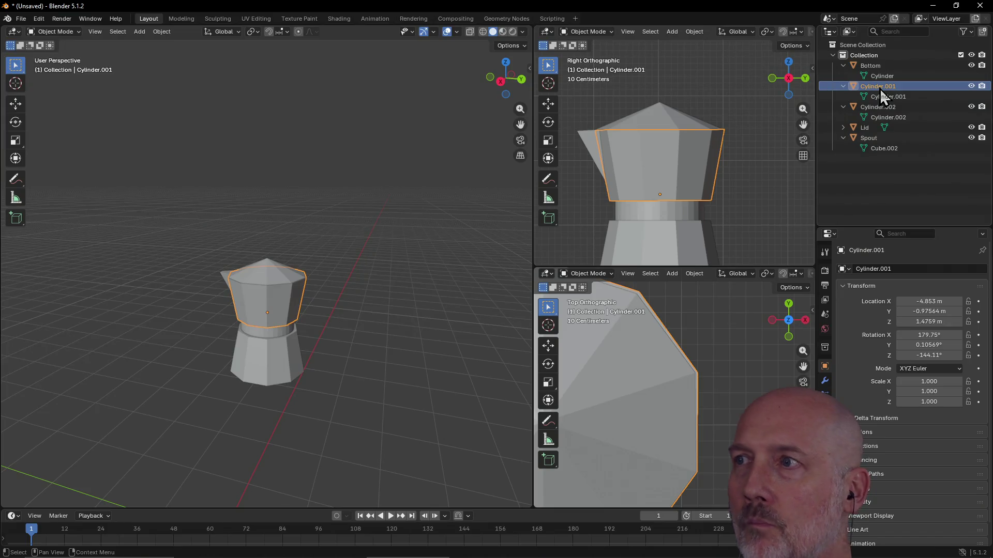
double_click(880, 89)
type("TOP")
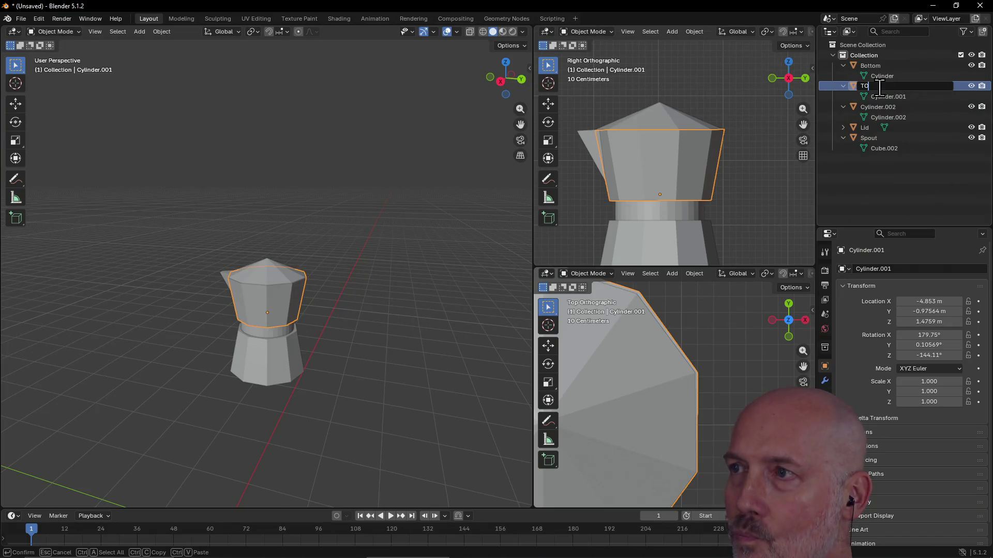
key("Return")
double_click(879, 138)
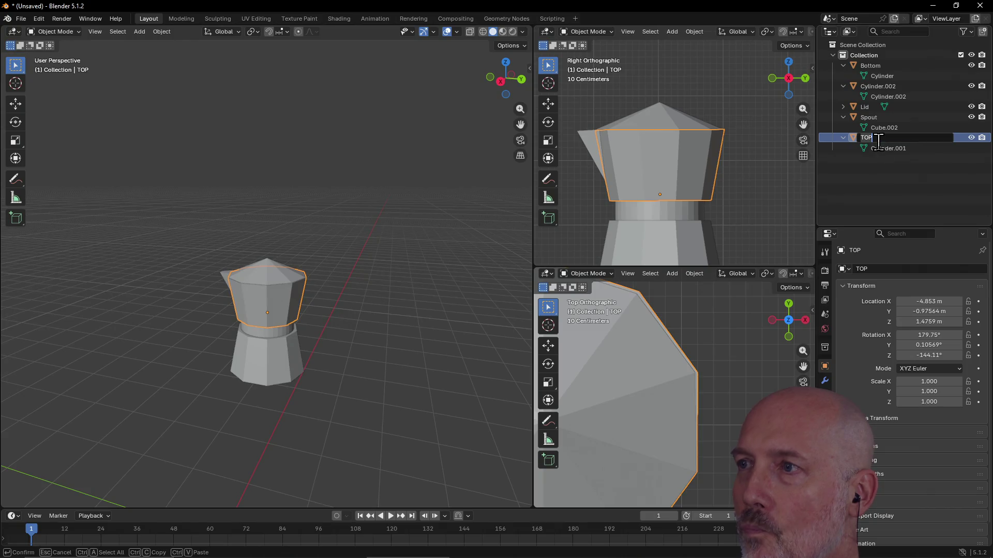
type("Top")
key("Return")
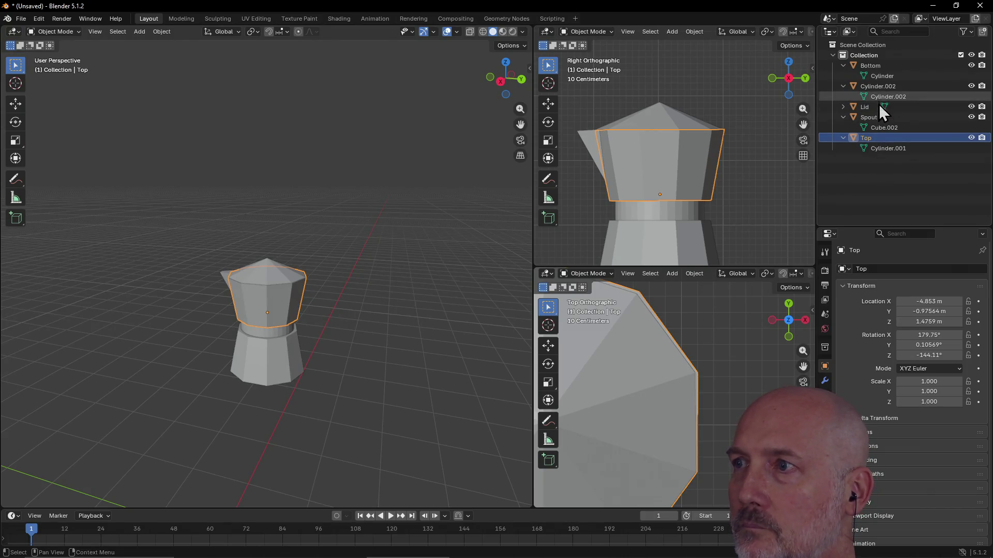
- Rename Cylinder.002 to Middle, check each renamed part, then clear the selection
left_click(882, 87)
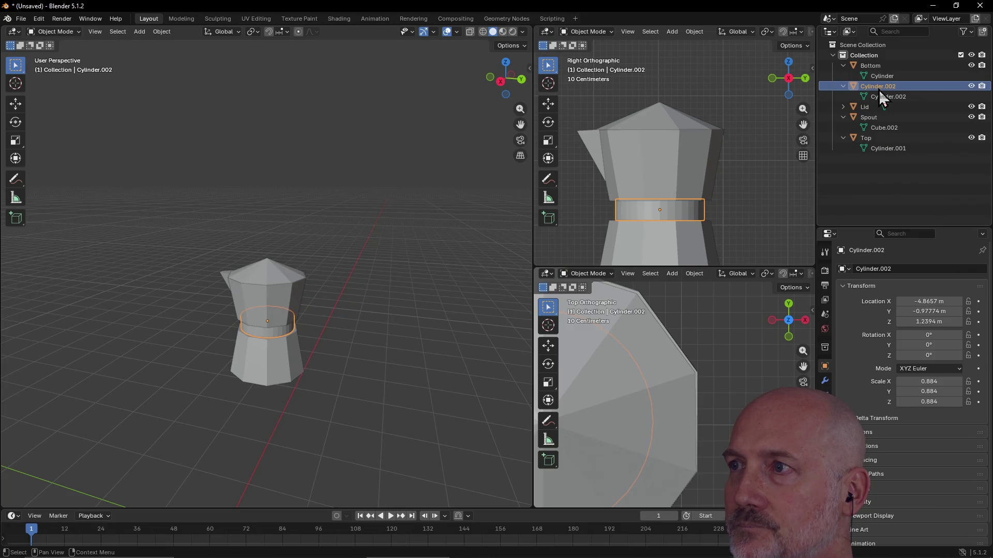
double_click(879, 87)
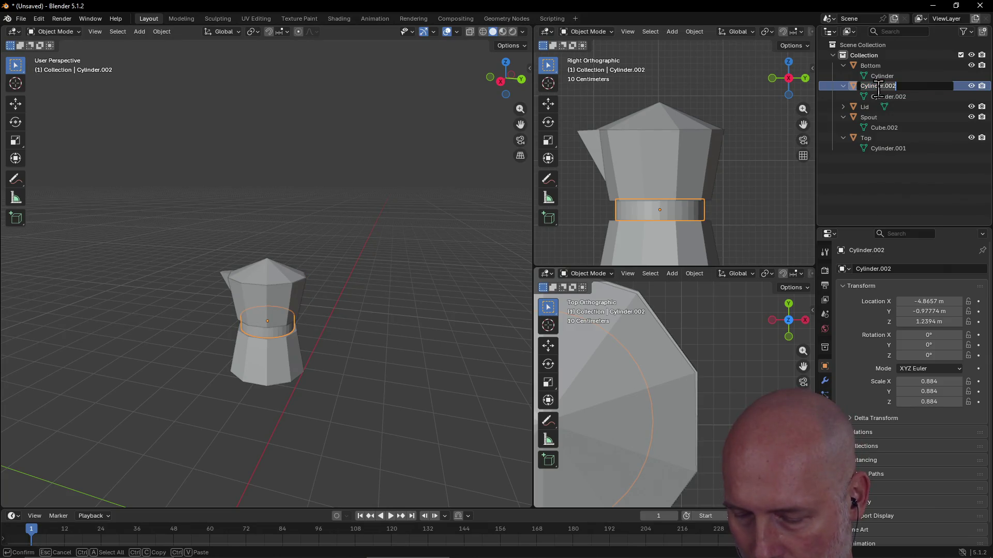
type("Middle")
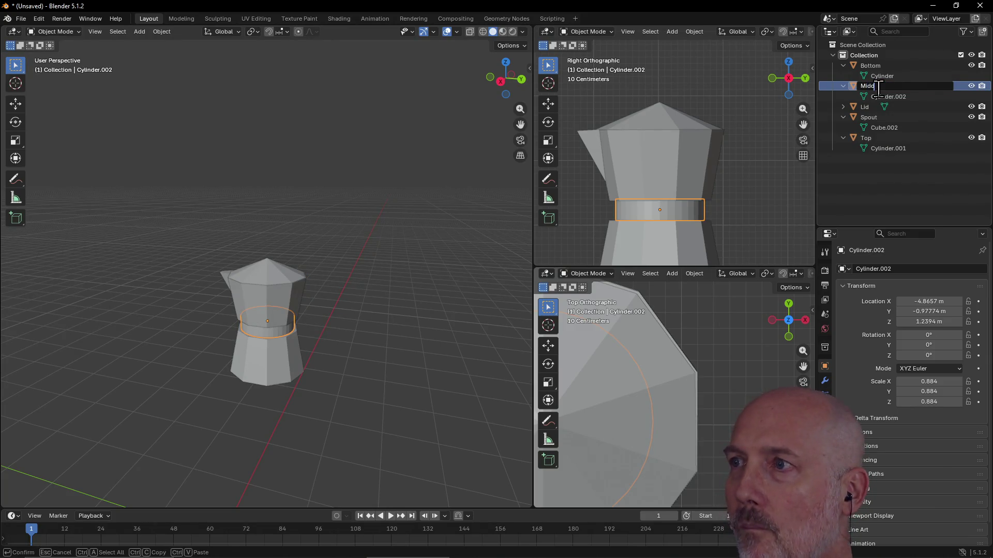
key("Return")
left_click(879, 119)
left_click(879, 136)
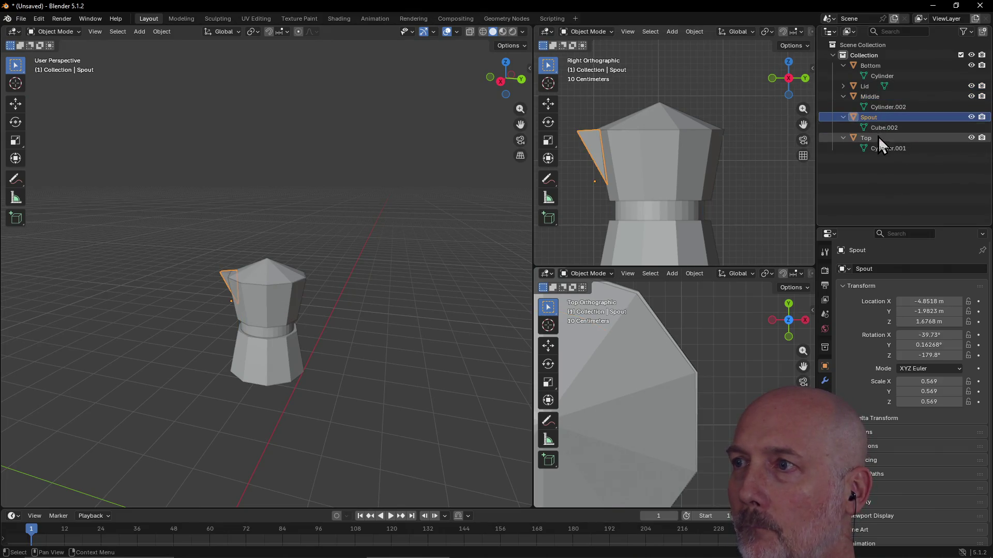
left_click(878, 96)
left_click(878, 86)
left_click(878, 65)
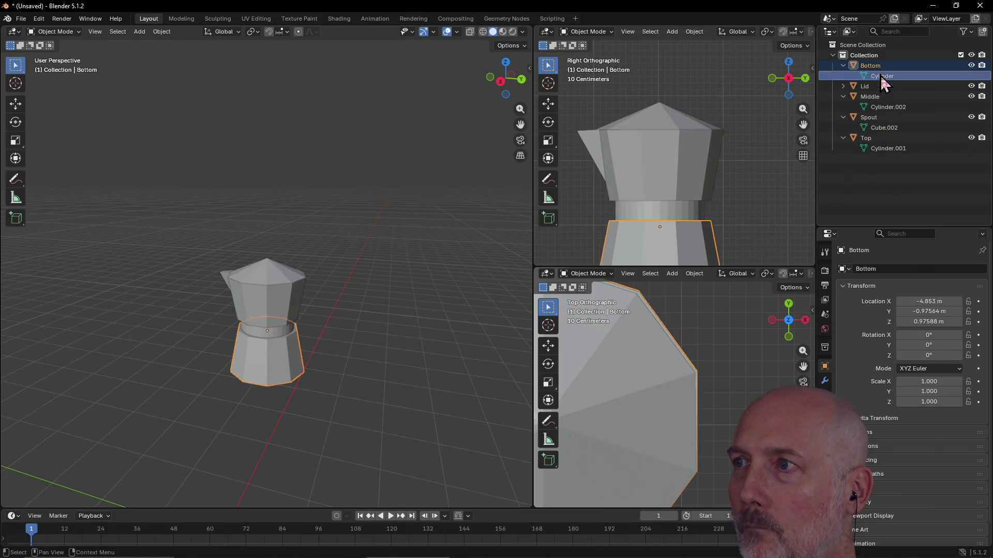
left_click(879, 76)
left_click(876, 55)
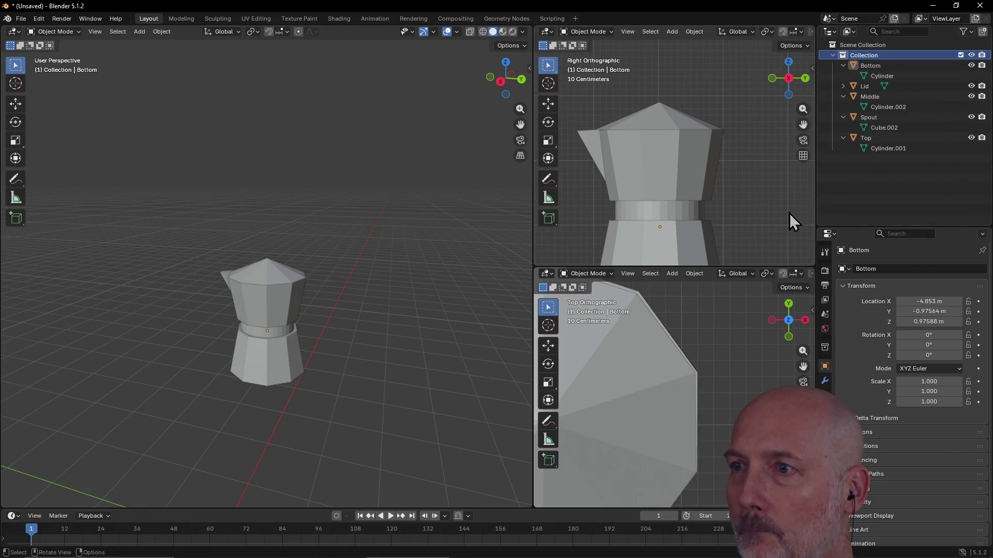
scroll(259, 326, "up", 3)
mouse_move(261, 326)
middle_mouse_down()
mouse_move(330, 301)
mouse_move(280, 319)
middle_mouse_up()
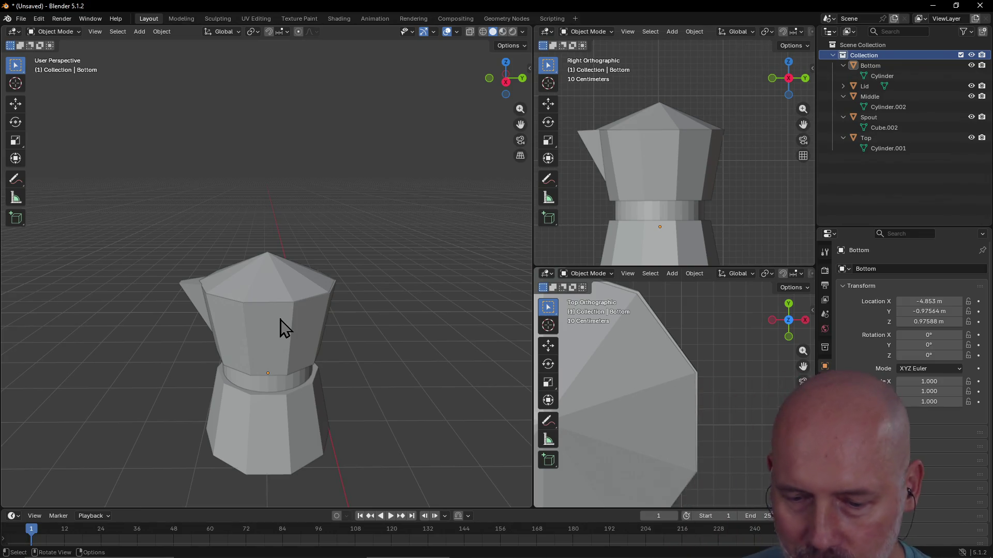
mouse_move(297, 313)
middle_mouse_down()
mouse_move(319, 252)
mouse_move(250, 310)
mouse_move(274, 332)
mouse_move(414, 240)
mouse_move(429, 209)
mouse_move(402, 245)
mouse_move(327, 260)
mouse_move(321, 281)
mouse_move(420, 342)
mouse_move(299, 387)
mouse_move(416, 355)
mouse_move(390, 343)
mouse_move(396, 243)
mouse_move(340, 288)
mouse_move(326, 205)
mouse_move(325, 246)
mouse_move(324, 227)
mouse_move(323, 238)
middle_mouse_up()
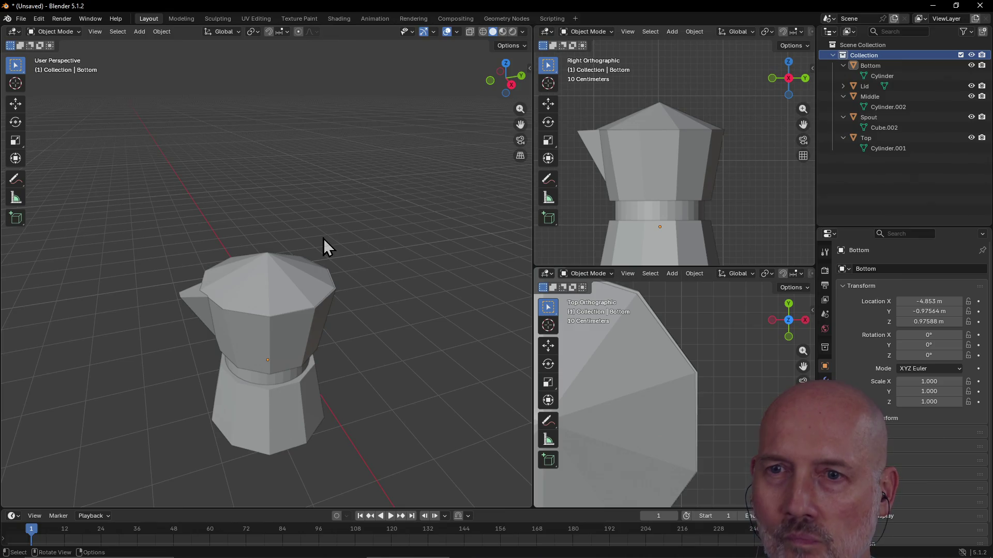
left_click_drag(277, 290, 280, 324)
middle_click_drag(280, 324, 277, 281)
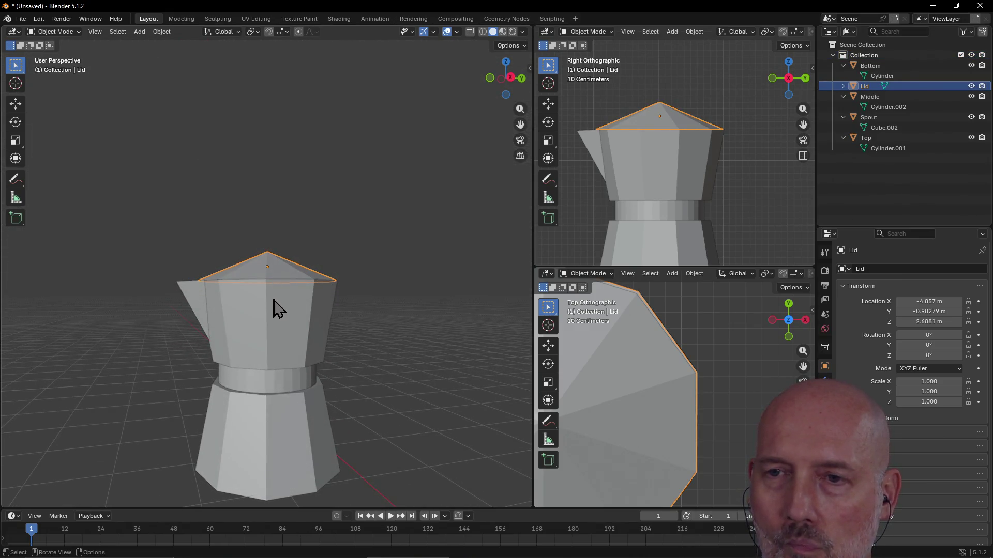
left_click(293, 331, "shift")
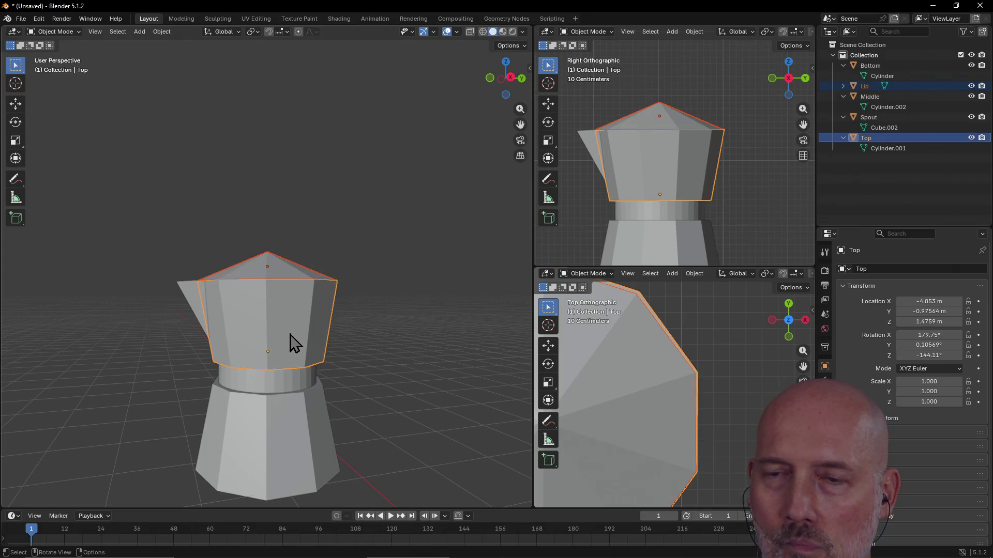
- Copy-paste Lid and Top, move the copies above the pot and scale them to about 0.127
key("shift")
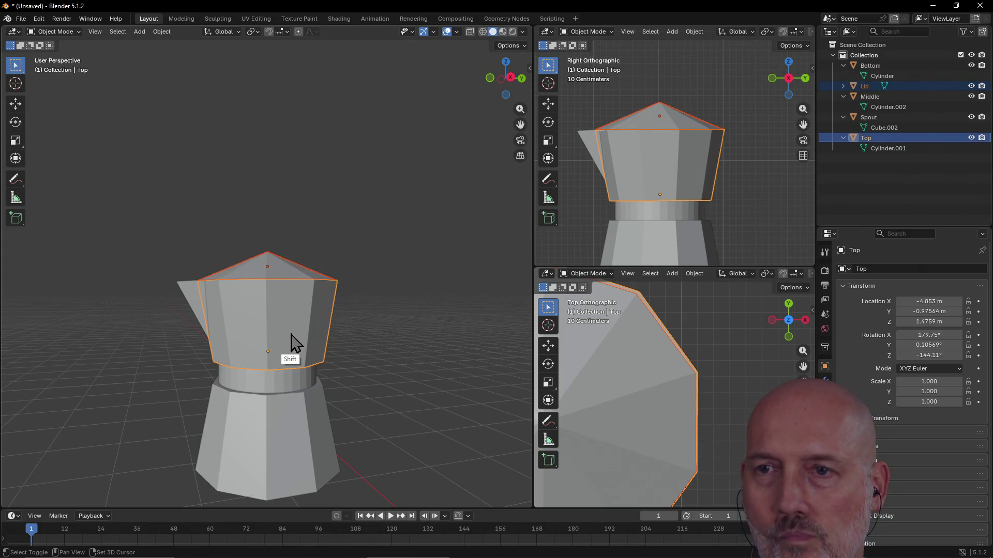
key("ctrl+c")
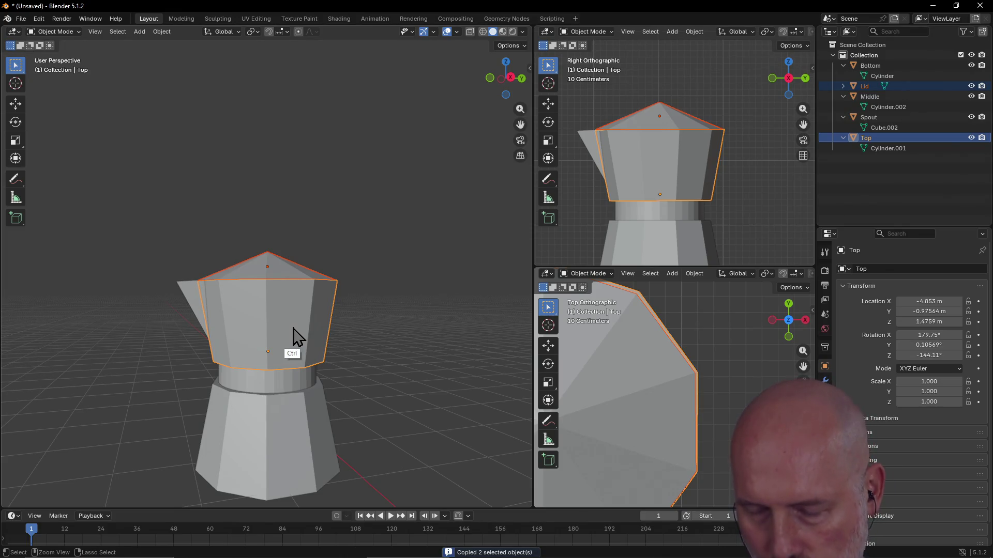
key("ctrl+v")
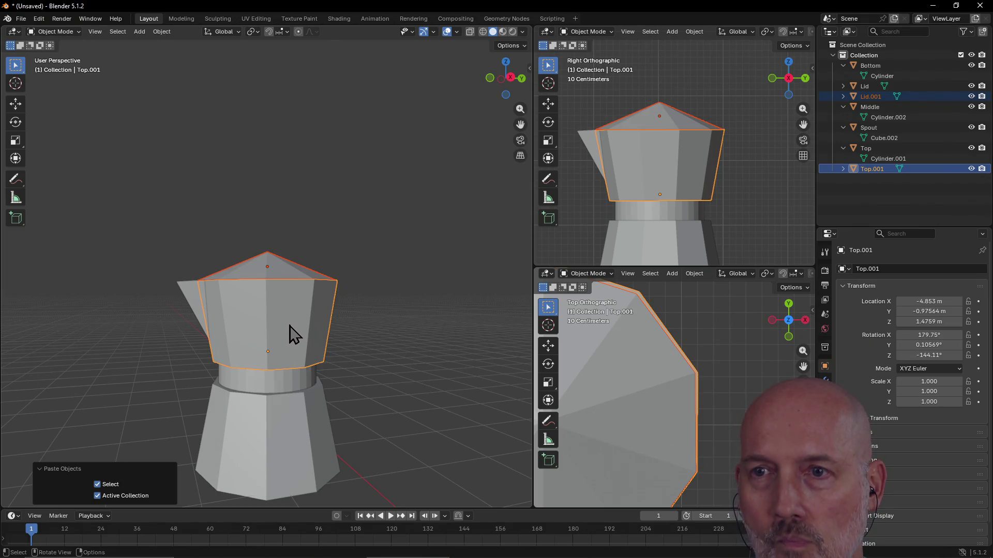
mouse_move(293, 335)
left_mouse_down()
mouse_move(329, 229)
mouse_move(393, 155)
mouse_move(403, 158)
left_mouse_up()
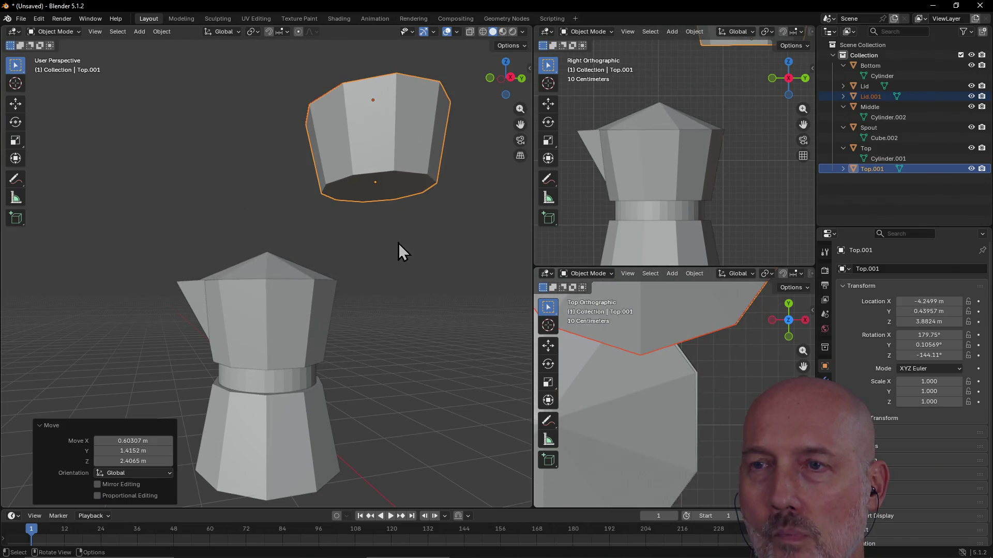
mouse_move(367, 168)
middle_mouse_down()
mouse_move(349, 200)
mouse_move(448, 181)
middle_mouse_up()
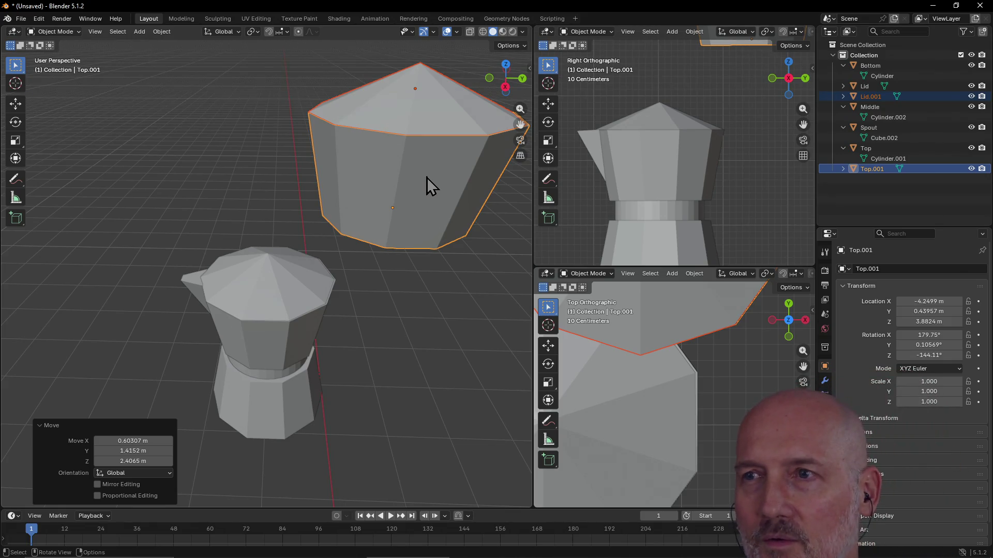
mouse_move(448, 182)
middle_mouse_down()
mouse_move(417, 168)
mouse_move(377, 195)
mouse_move(409, 181)
mouse_move(404, 188)
middle_mouse_up()
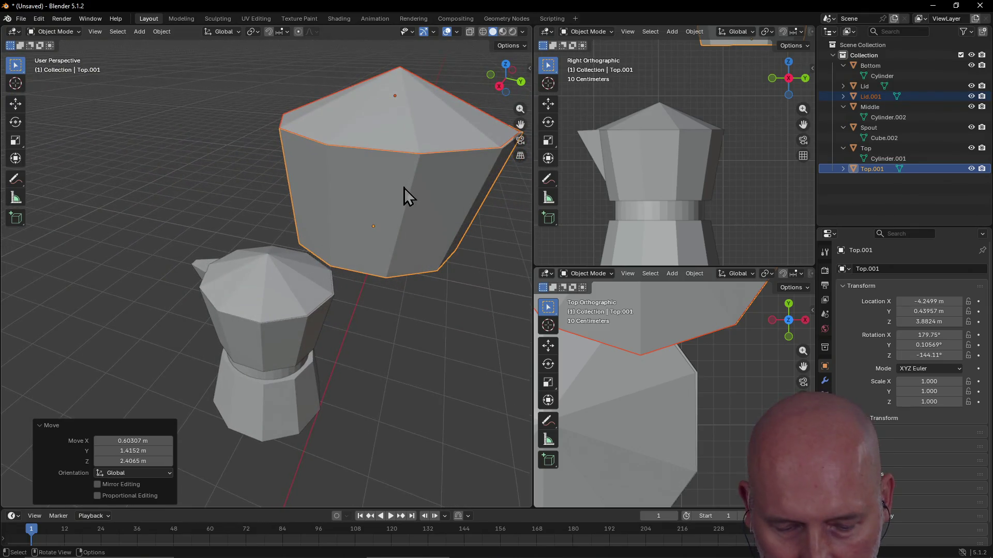
key("s")
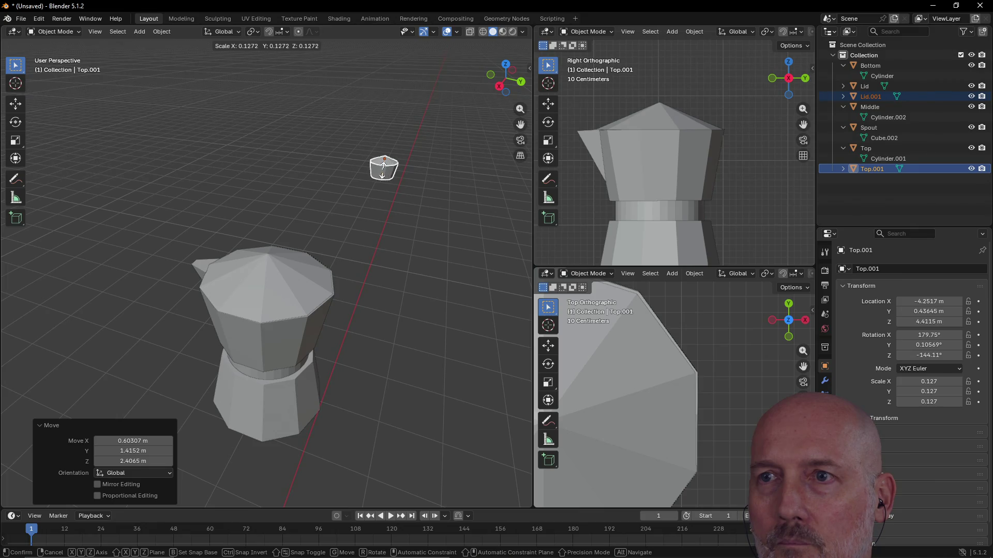
left_click(383, 171)
- Zoom in on the small Top.001 copy and delete the duplicate Lid.001
mouse_move(383, 185)
middle_mouse_down()
mouse_move(353, 178)
mouse_move(349, 159)
mouse_move(339, 182)
middle_mouse_up()
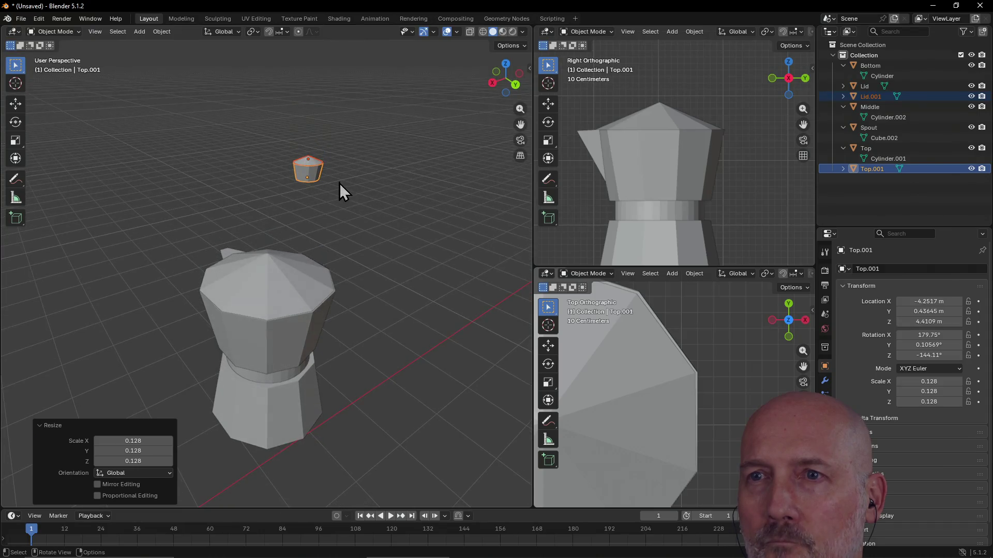
scroll(305, 176, "up", 3)
scroll(305, 173, "down", 3)
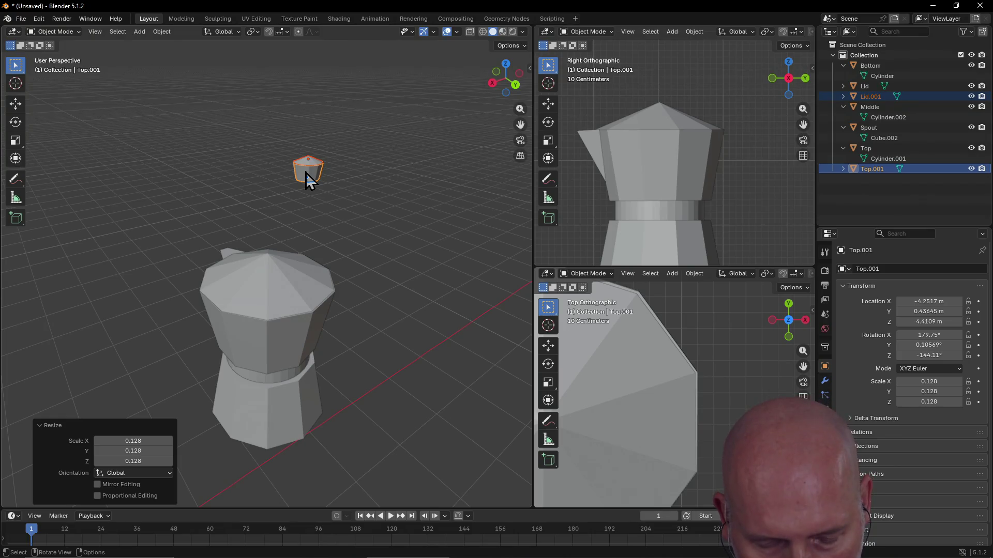
middle_click_drag(305, 172, 292, 142)
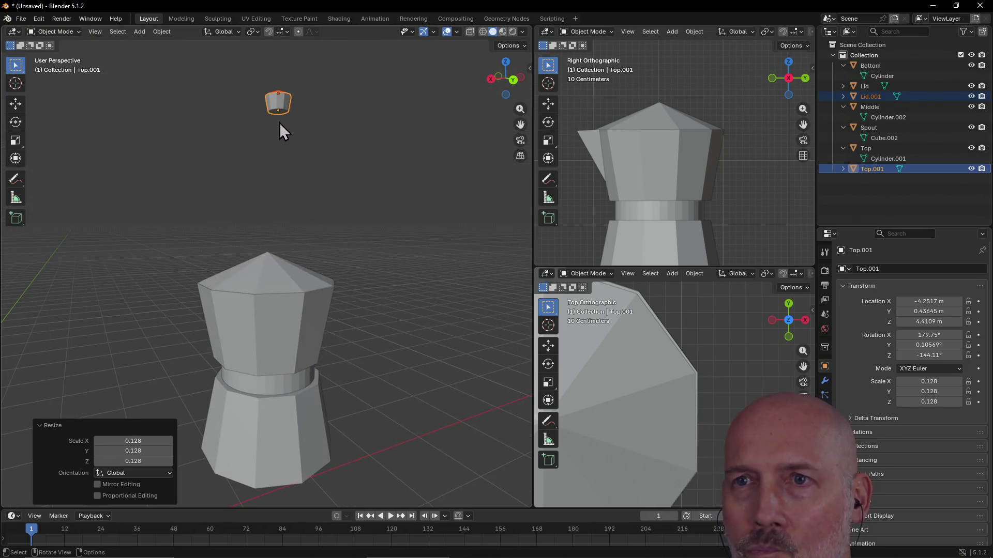
scroll(276, 92, "up", 4)
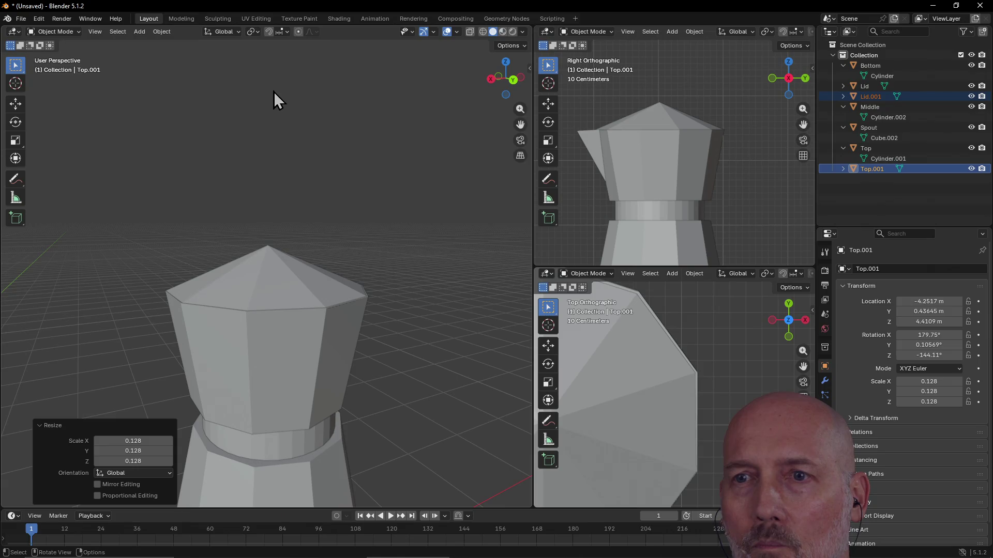
middle_click_drag(273, 99, 280, 182, "shift")
scroll(279, 181, "up", 4)
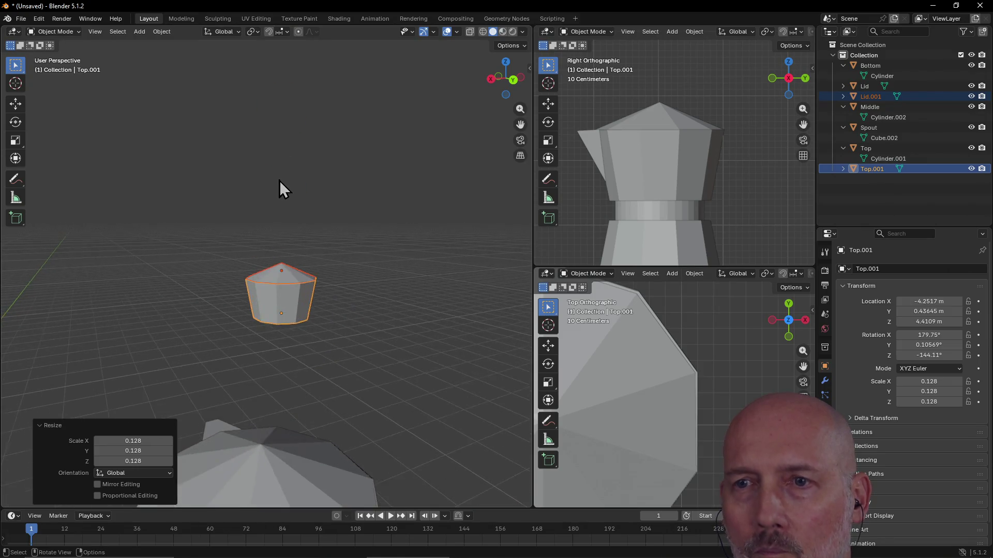
scroll(281, 190, "up", 4)
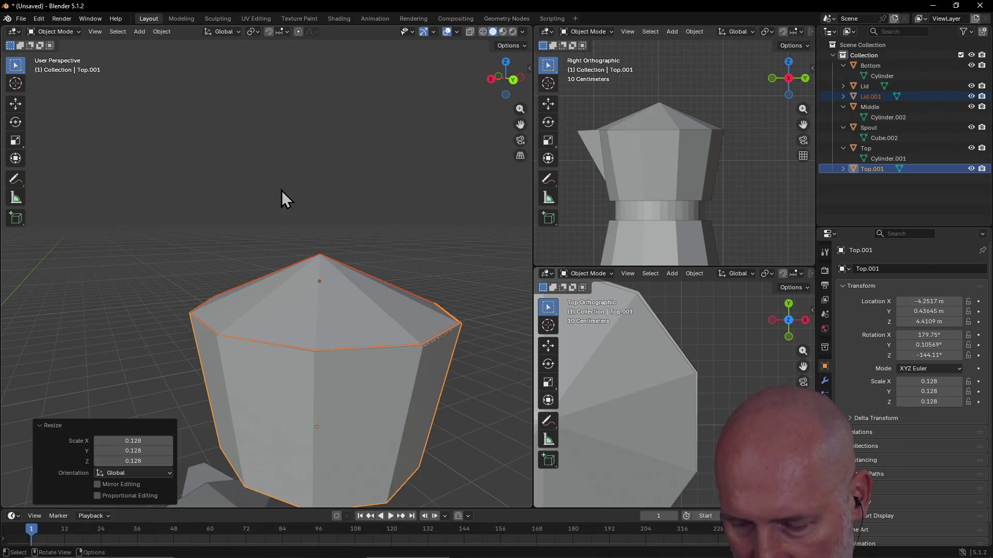
key("Delete")
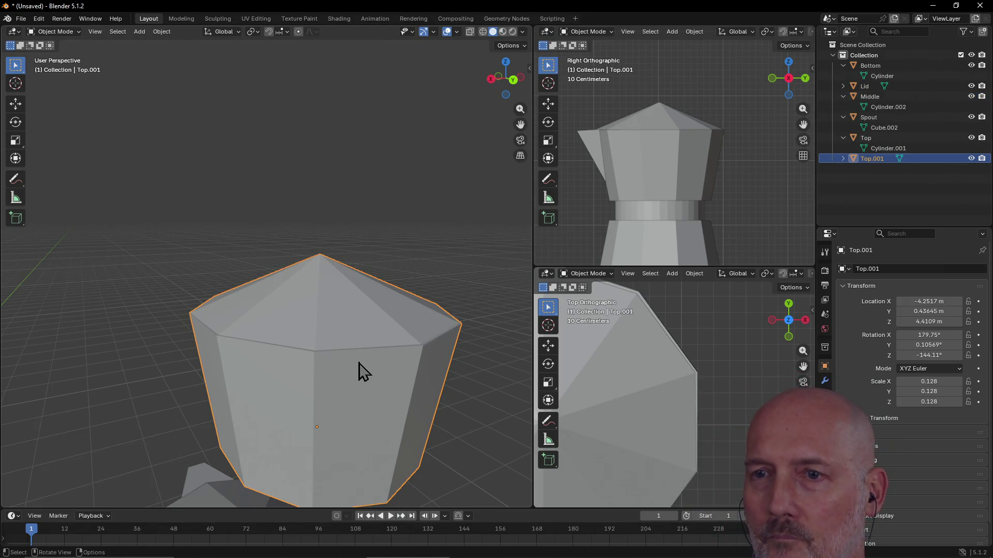
scroll(325, 344, "down", 5)
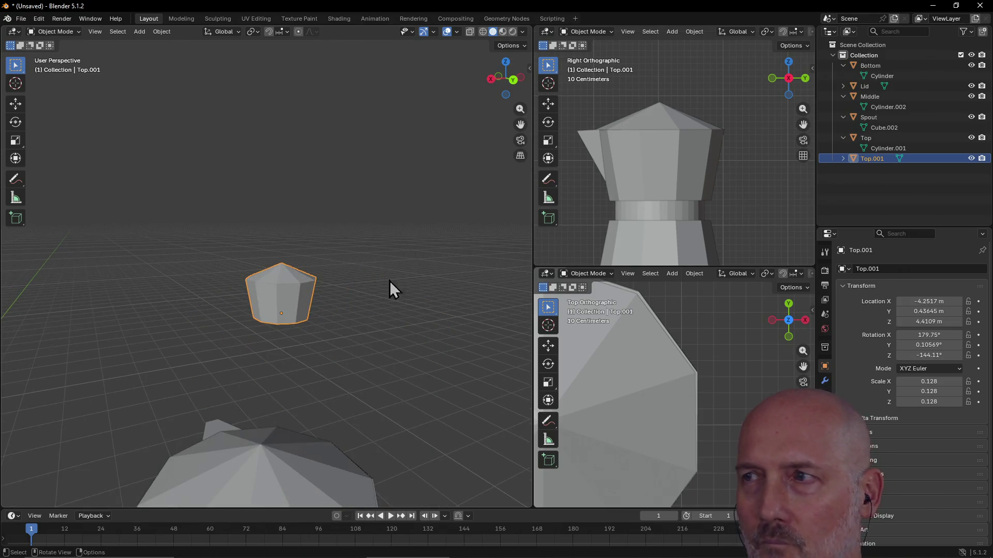
- Rename Top.001 to Knob and switch to the Modeling workspace to edit its mesh
double_click(867, 159)
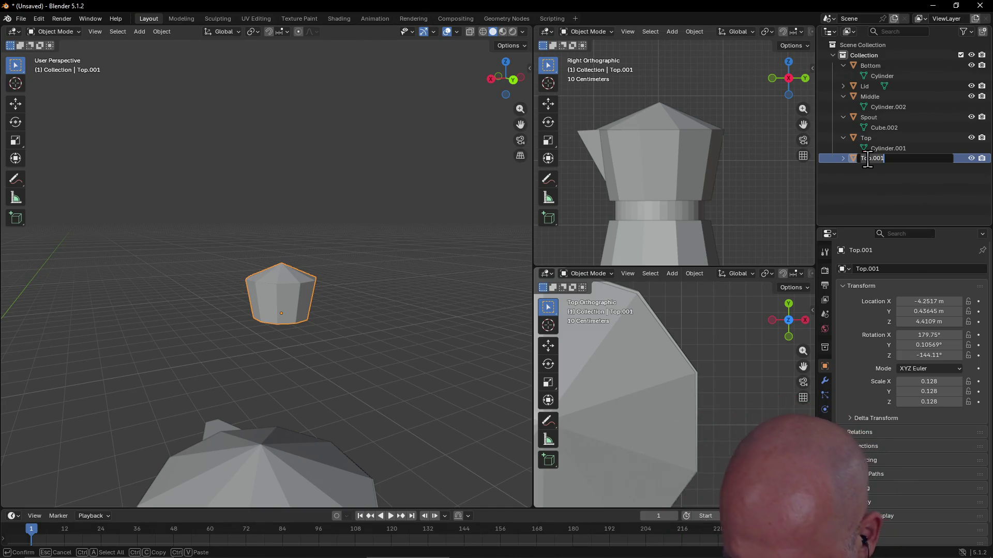
type("Knob")
key("Return")
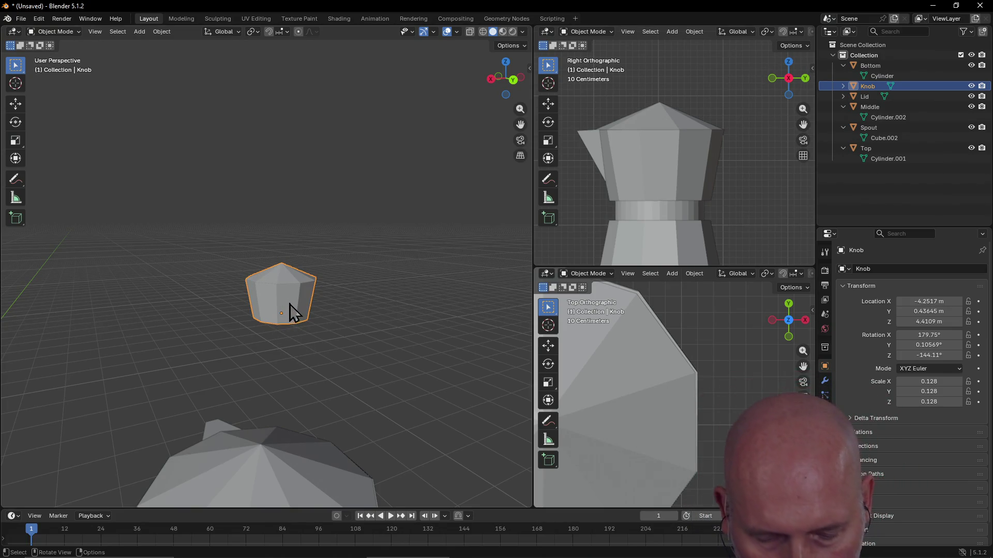
key("ctrl+Page_Down")
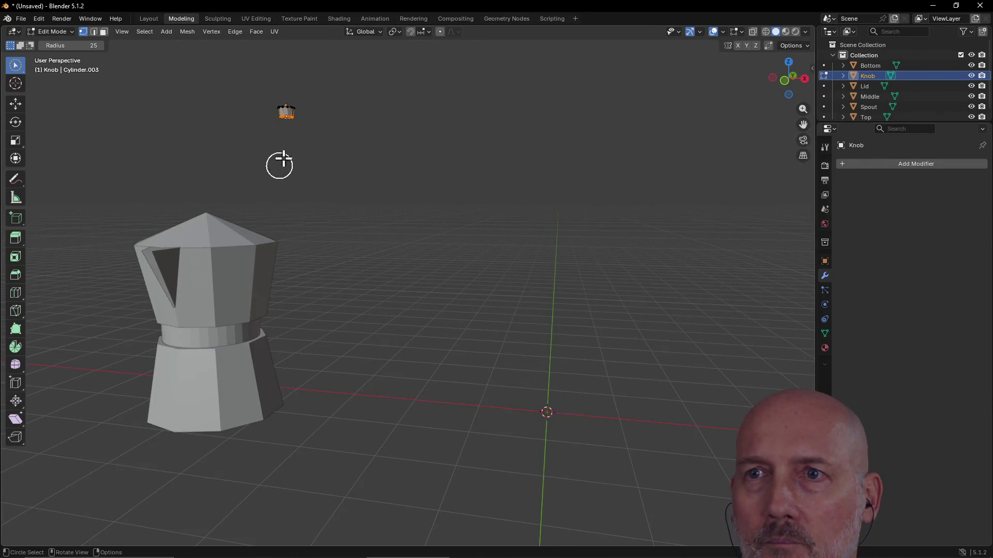
mouse_move(293, 145)
middle_mouse_down()
mouse_move(259, 175)
mouse_move(273, 153)
mouse_move(265, 157)
middle_mouse_up()
scroll(342, 83, "up", 6)
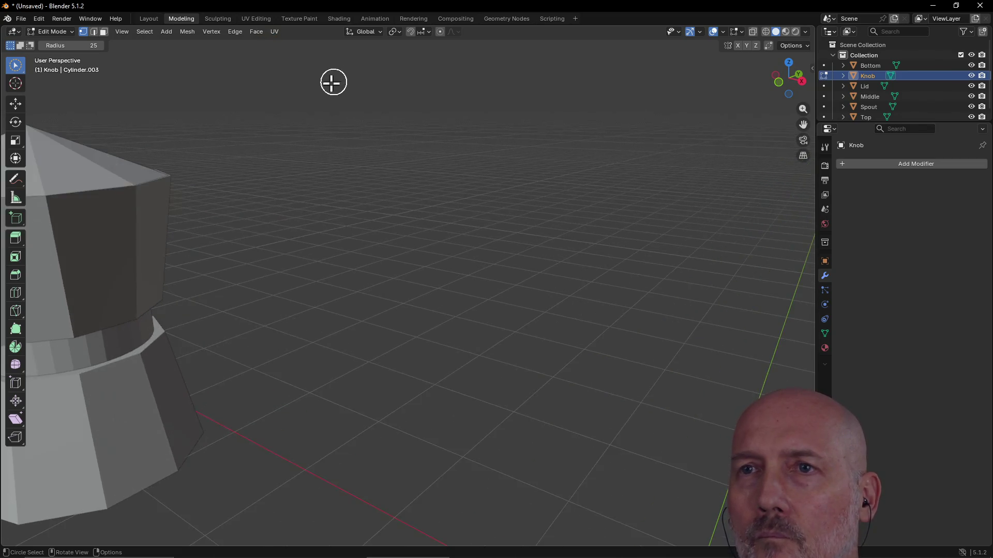
scroll(321, 88, "down", 7)
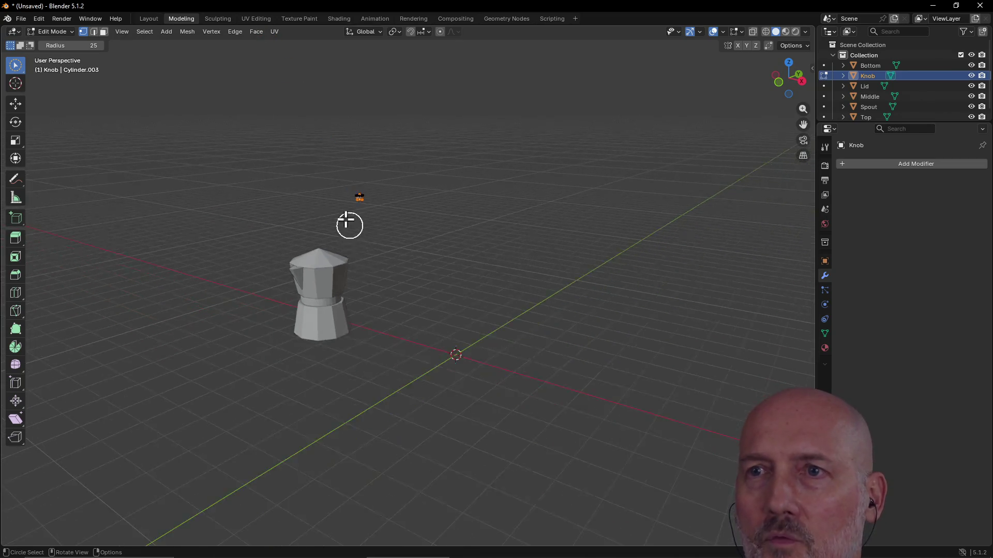
- Frame the selected Knob with View Selected from the view pie menu
scroll(372, 208, "up", 4)
scroll(292, 124, "down", 5)
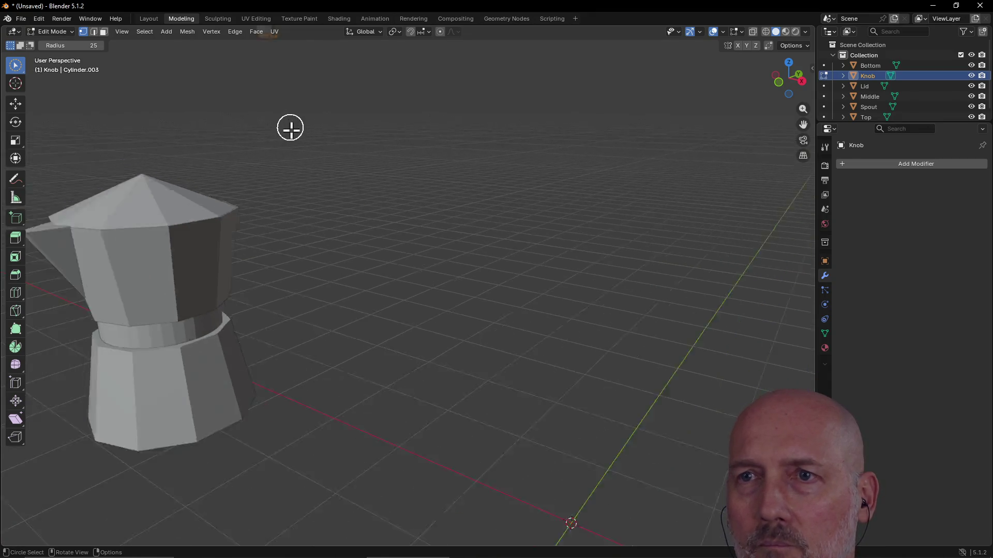
scroll(297, 144, "up", 2)
key("grave")
left_click(372, 179)
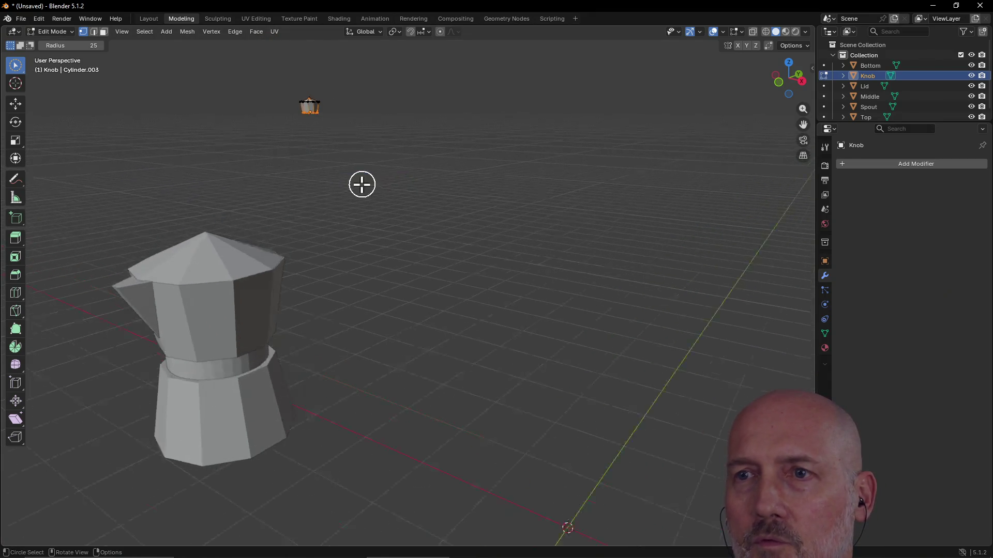
scroll(350, 196, "up", 3)
scroll(350, 196, "down", 6)
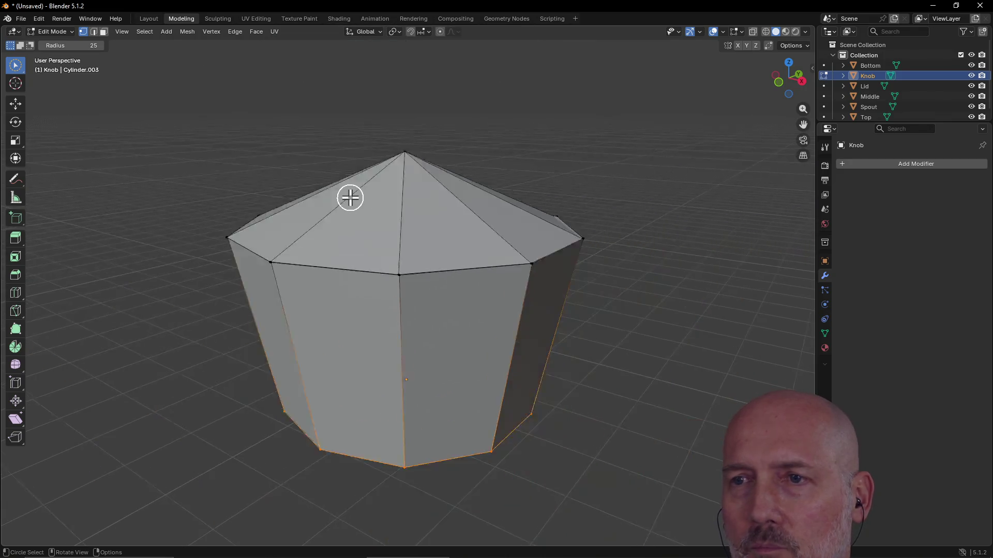
- Try selecting Knob edges, deselect everything, then switch to the Bottom view
left_click(388, 315)
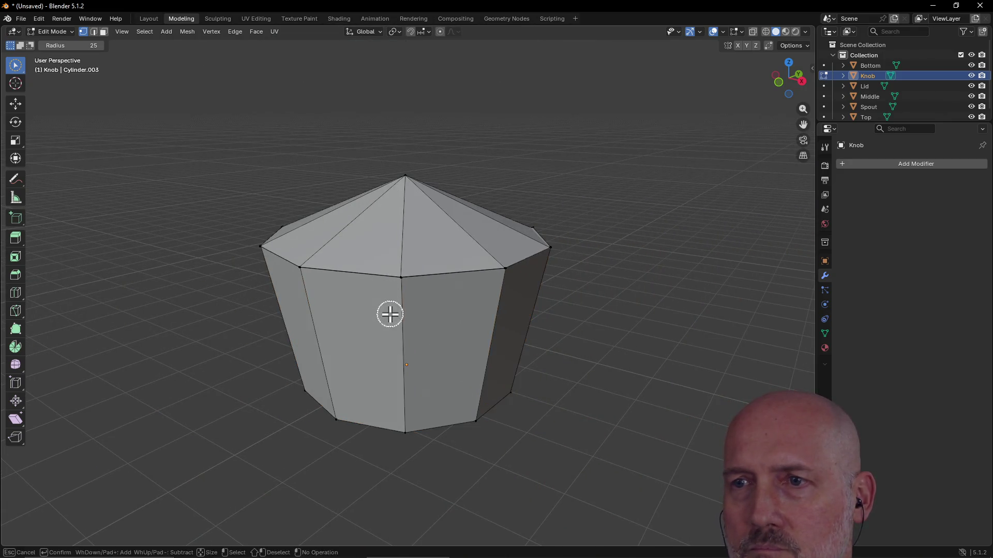
left_click(399, 269)
left_click(299, 268)
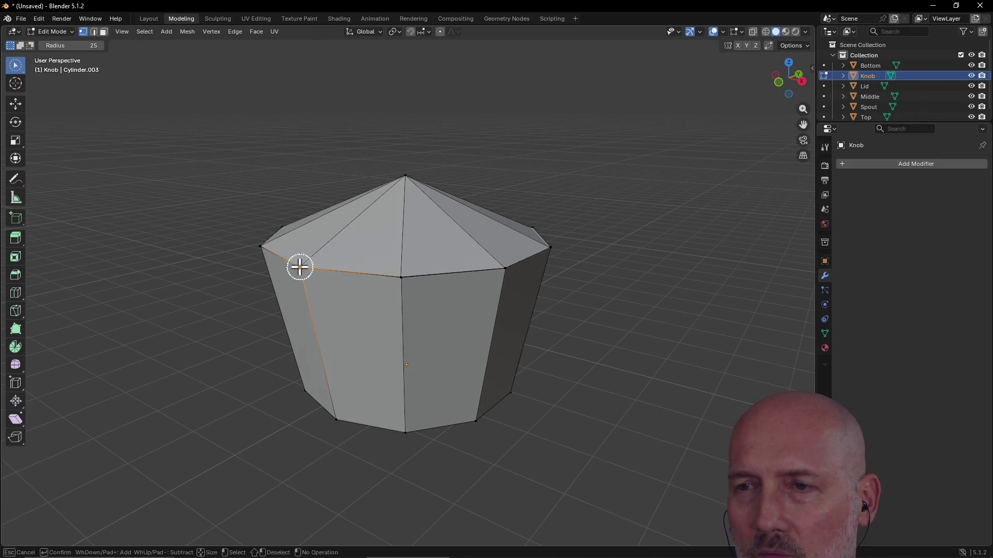
left_click(401, 285)
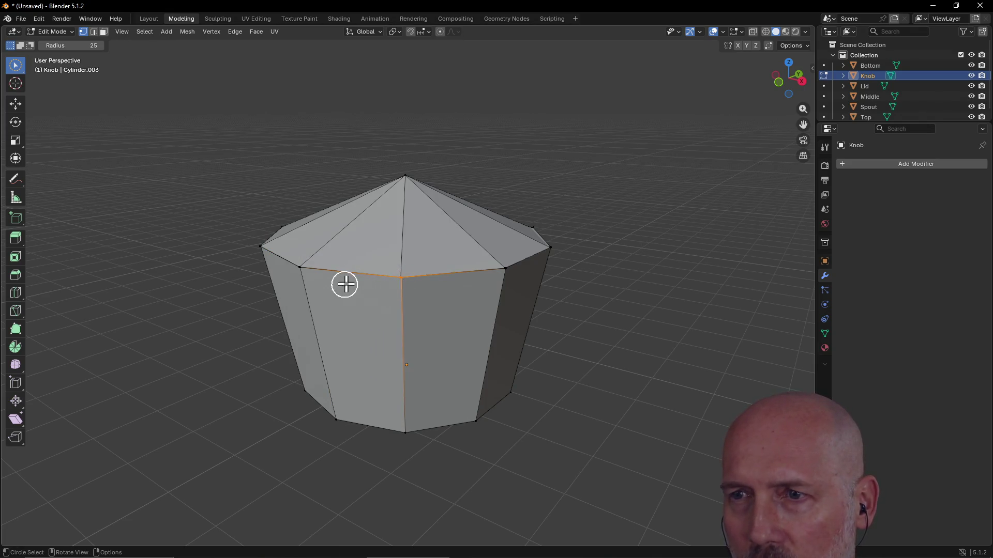
key("alt+a")
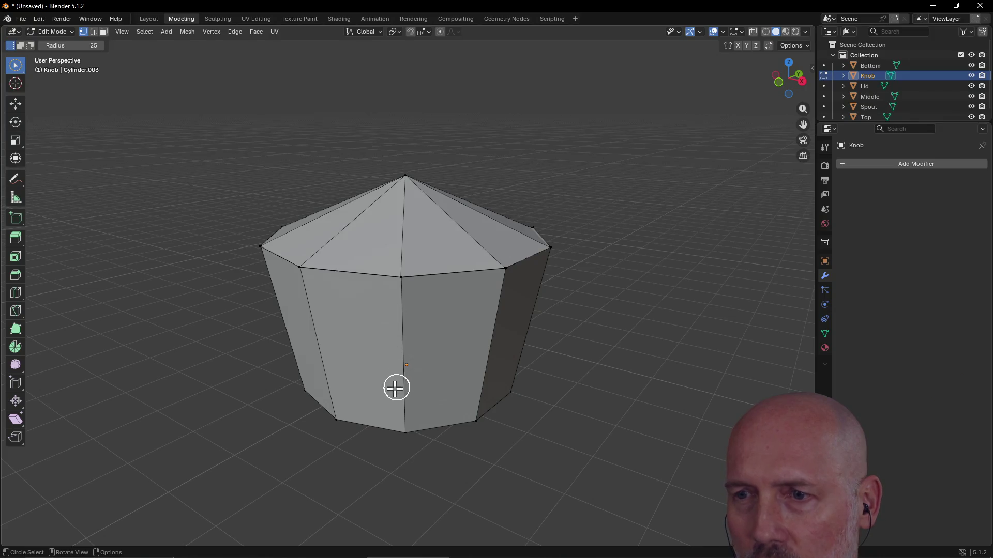
key("grave")
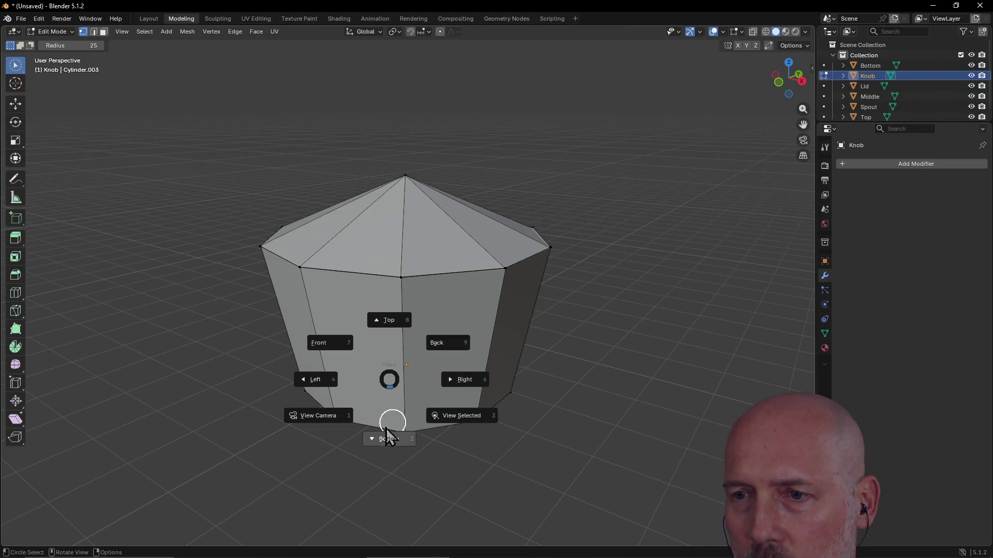
left_click(383, 436)
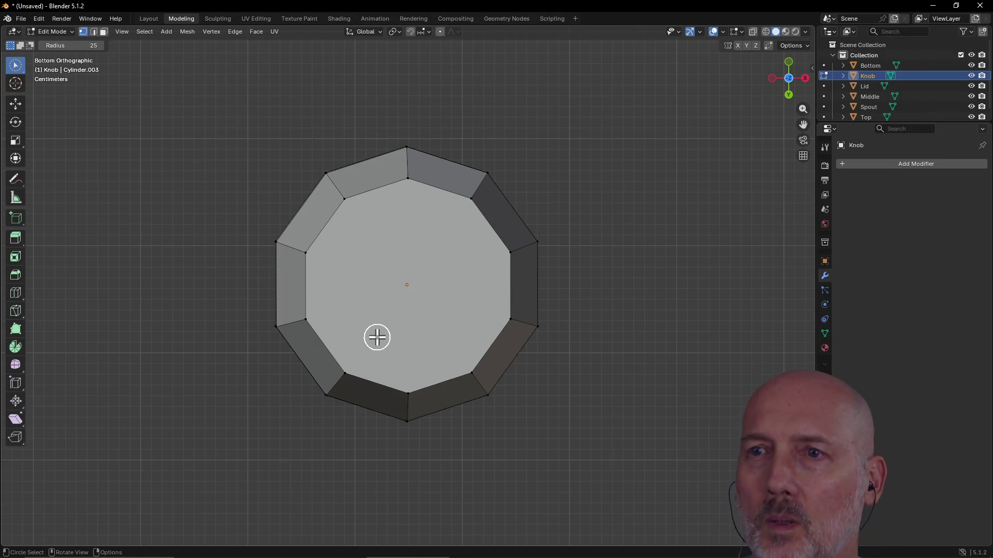
- Scale the Knob's bottom face down to about 0.84, then switch to the Front view
mouse_move(339, 204)
left_mouse_down()
mouse_move(463, 237)
mouse_move(463, 207)
mouse_move(490, 304)
mouse_move(505, 257)
mouse_move(481, 355)
mouse_move(343, 372)
mouse_move(297, 262)
left_mouse_up()
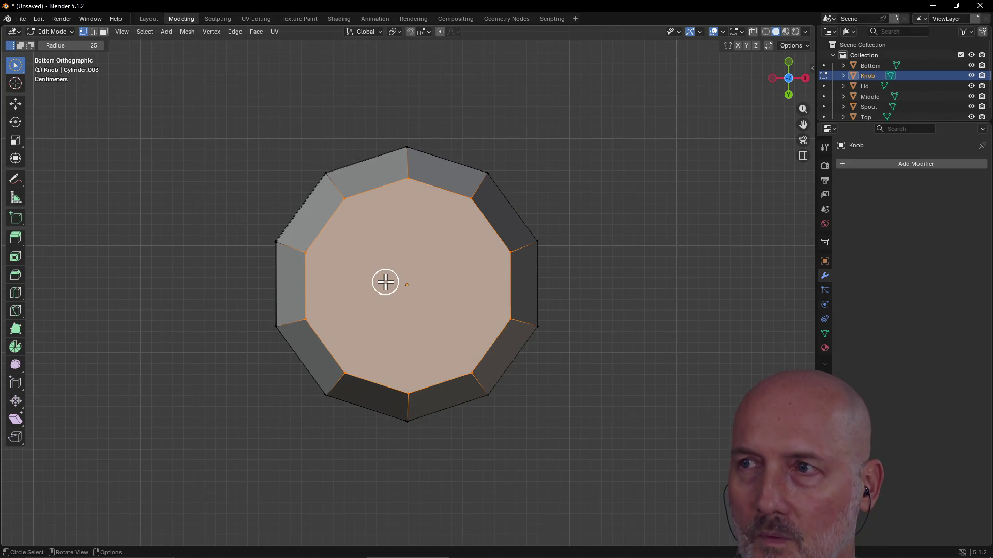
key("s")
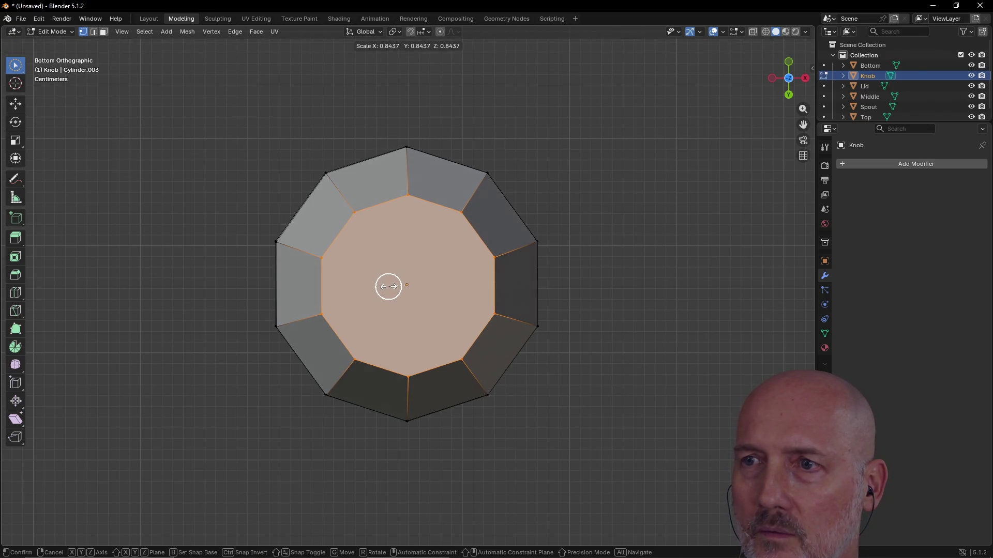
left_click(389, 286)
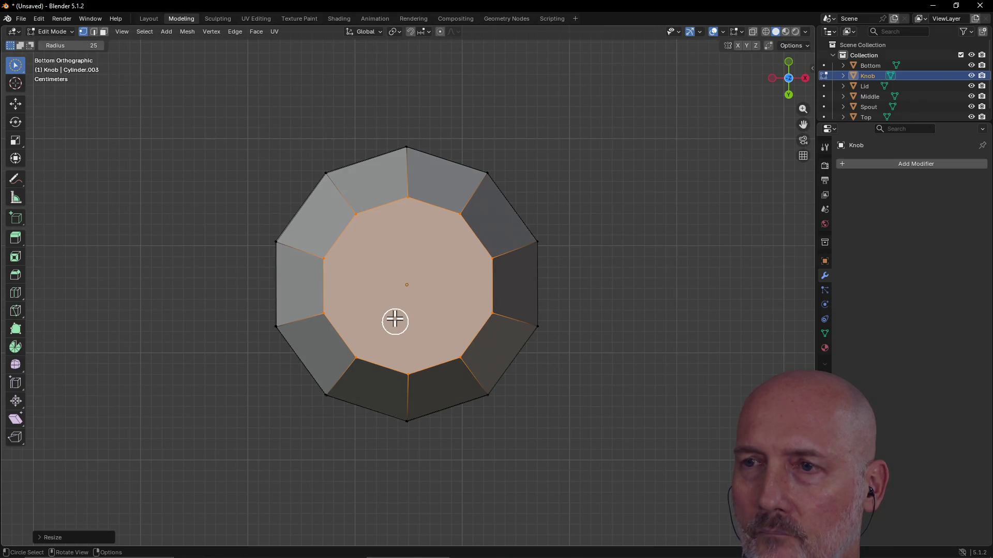
key("grave")
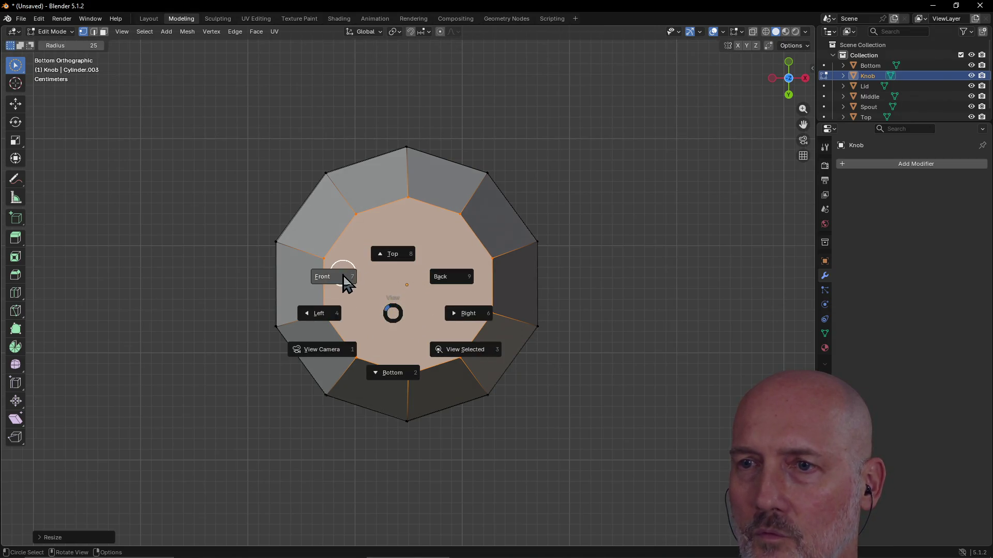
left_click(344, 279)
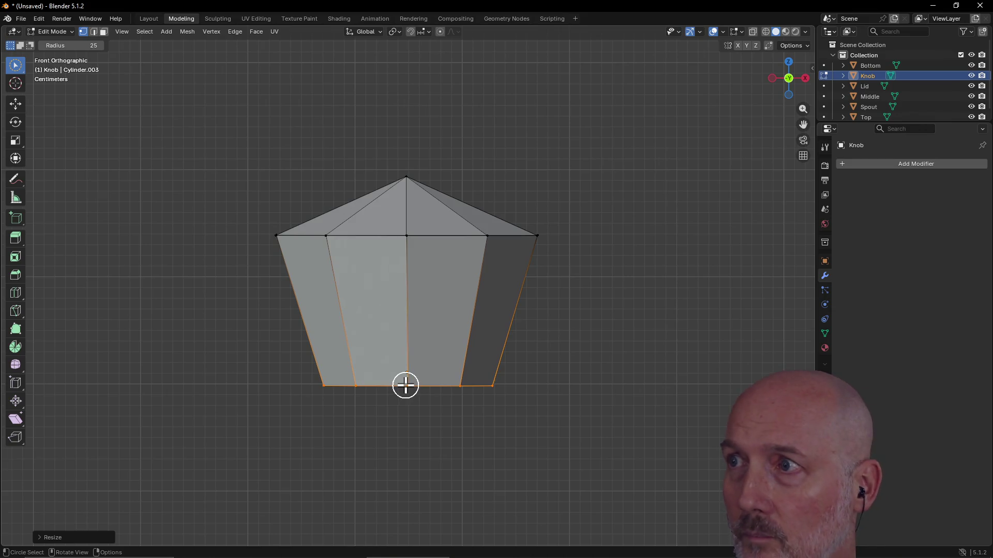
- Move the Knob's bottom face straight down along Z to lengthen the taper
key("g")
key("z")
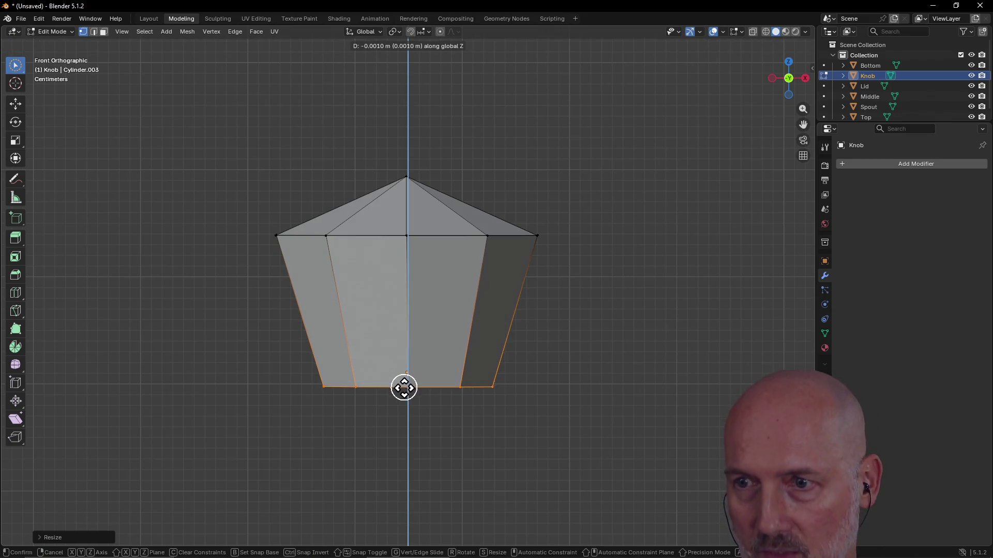
left_click(406, 468)
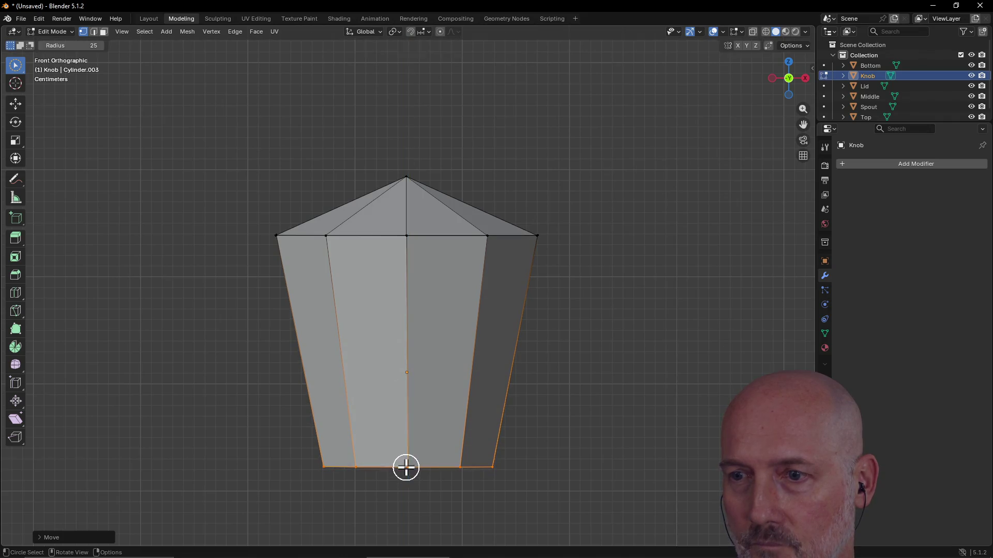
middle_click_drag(400, 338, 399, 337)
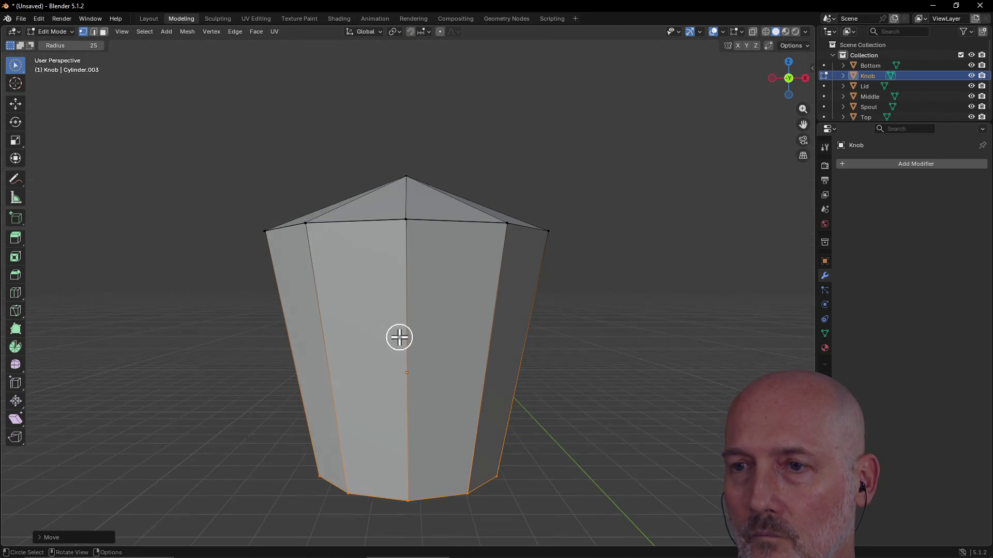
mouse_move(419, 288)
middle_mouse_down()
mouse_move(487, 336)
mouse_move(425, 293)
mouse_move(297, 297)
mouse_move(197, 270)
mouse_move(584, 286)
mouse_move(233, 302)
mouse_move(678, 306)
mouse_move(350, 310)
mouse_move(594, 326)
mouse_move(350, 308)
mouse_move(430, 442)
mouse_move(455, 397)
mouse_move(412, 361)
mouse_move(393, 311)
mouse_move(407, 322)
middle_mouse_up()
scroll(401, 316, "down", 5)
key("c")
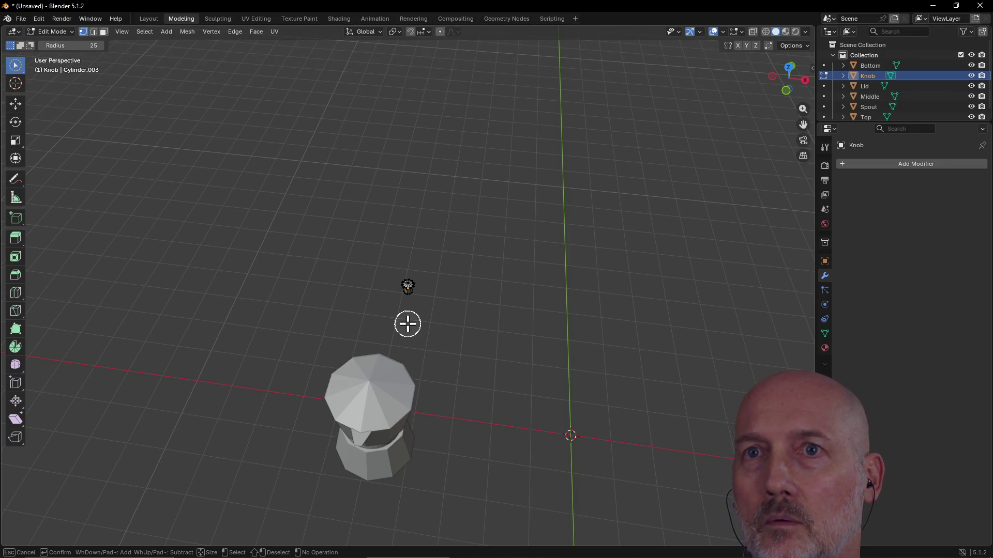
key("Escape")
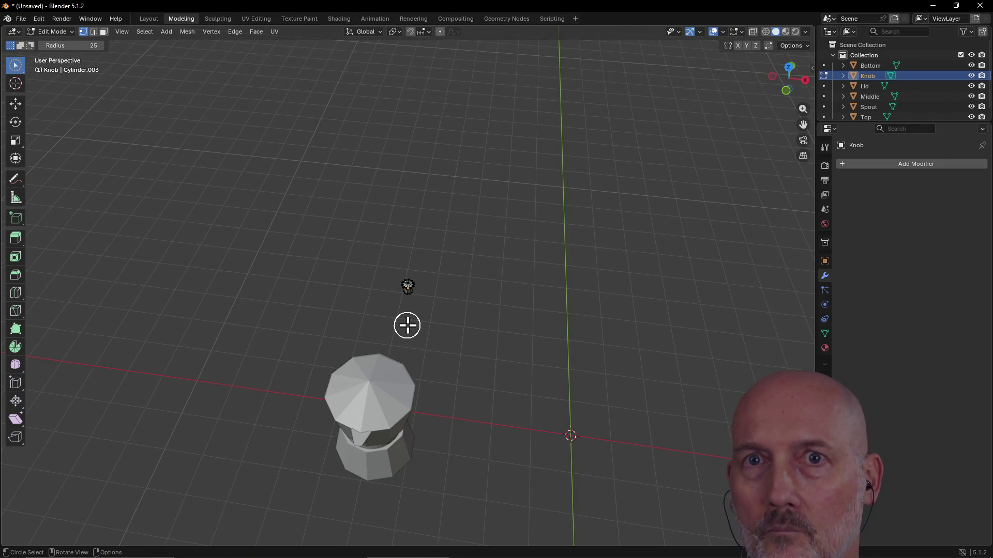
- Return to the Layout workspace, select the Knob and drop it down toward the pot
key("ctrl+Page_Up")
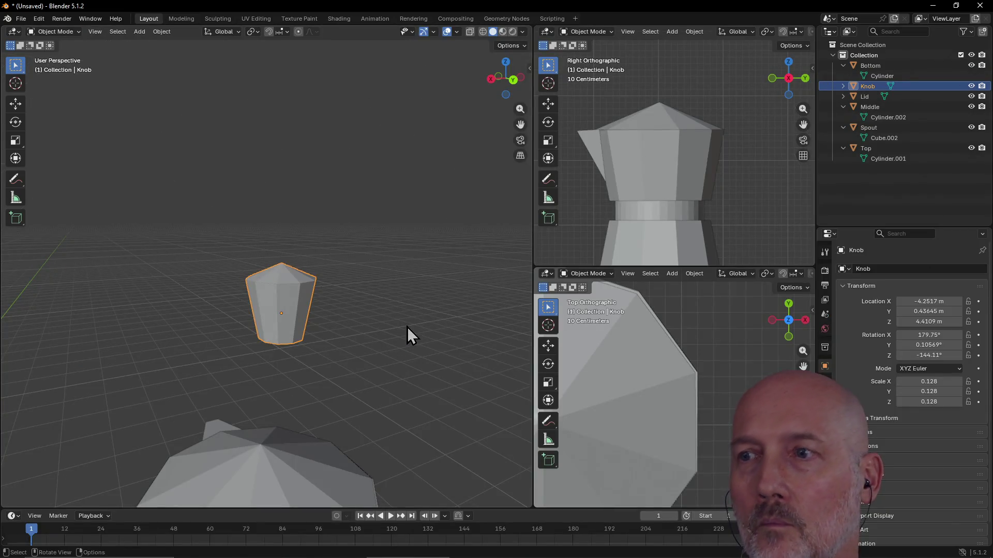
left_click(407, 334)
scroll(329, 337, "down", 3)
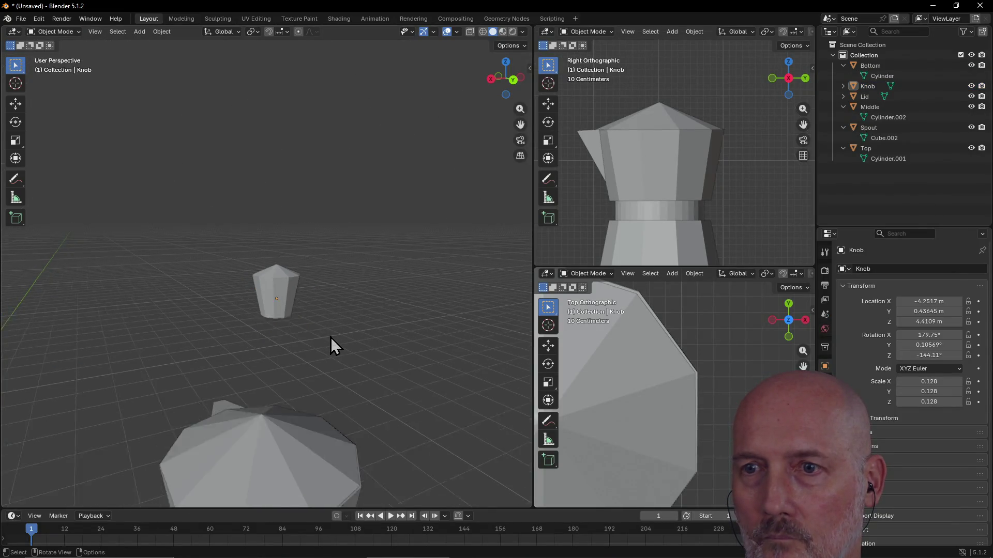
left_click(277, 318)
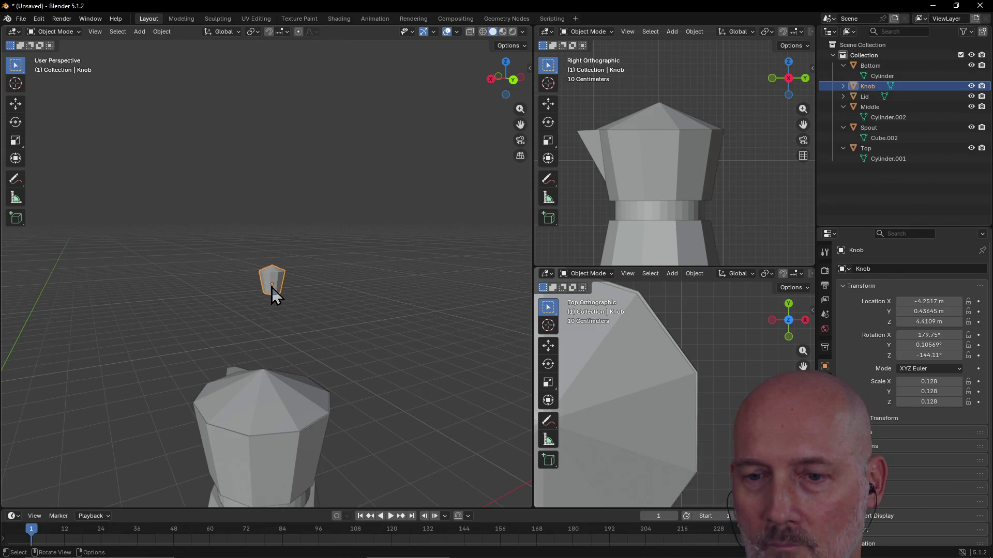
key("g")
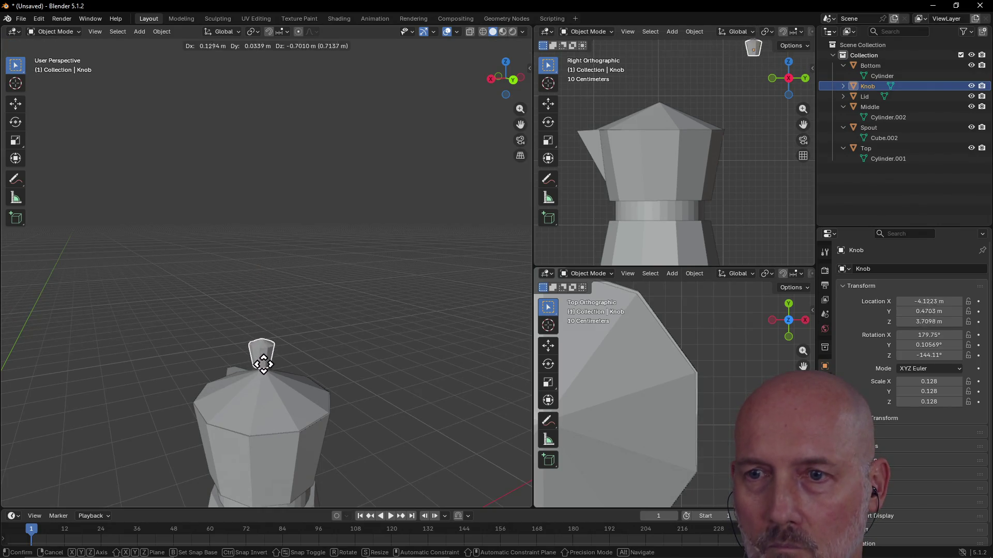
left_click(263, 370)
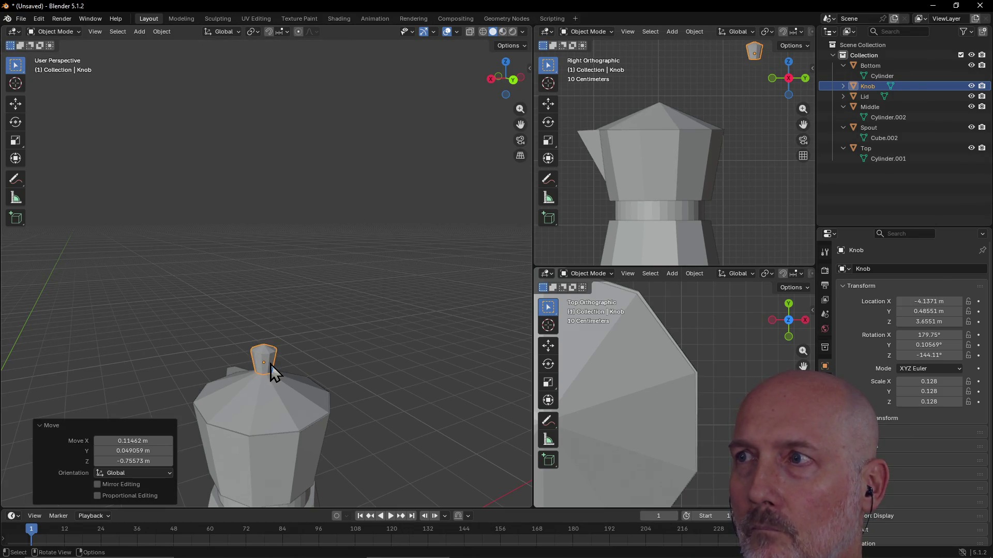
middle_click_drag(284, 350, 380, 334)
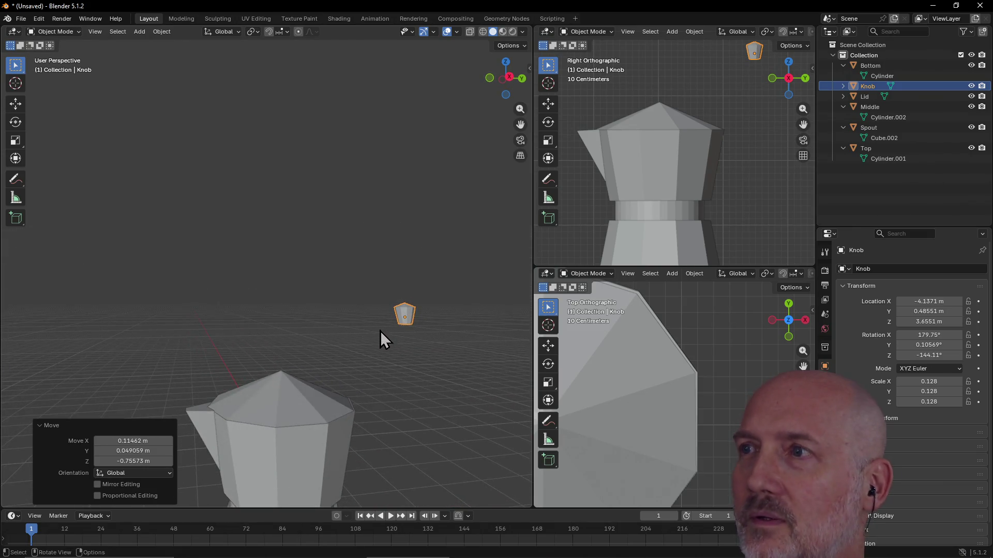
- Place the Knob on the lid in side and top views, moving it -0.70002 m in X
left_click(753, 53)
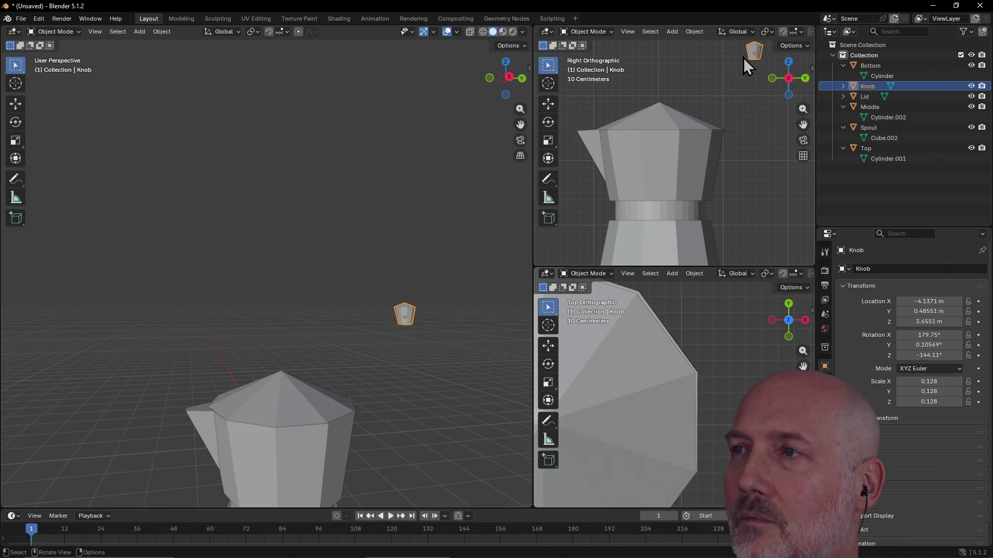
key("g")
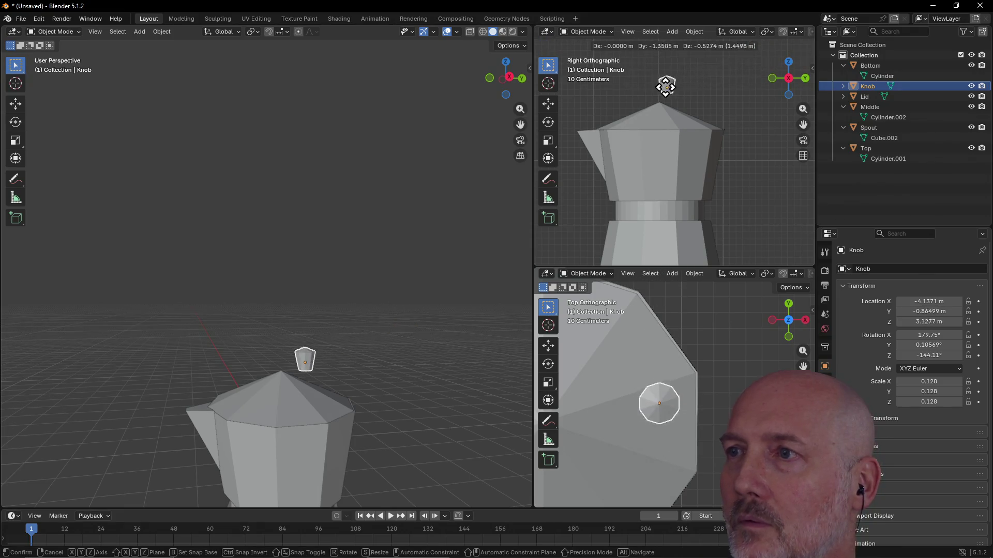
left_click(659, 96)
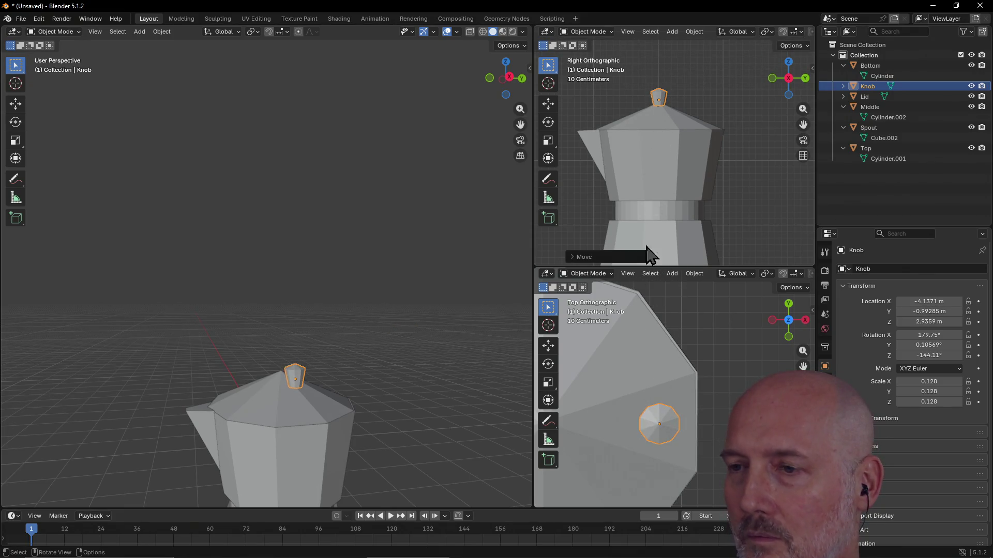
scroll(642, 372, "down", 6)
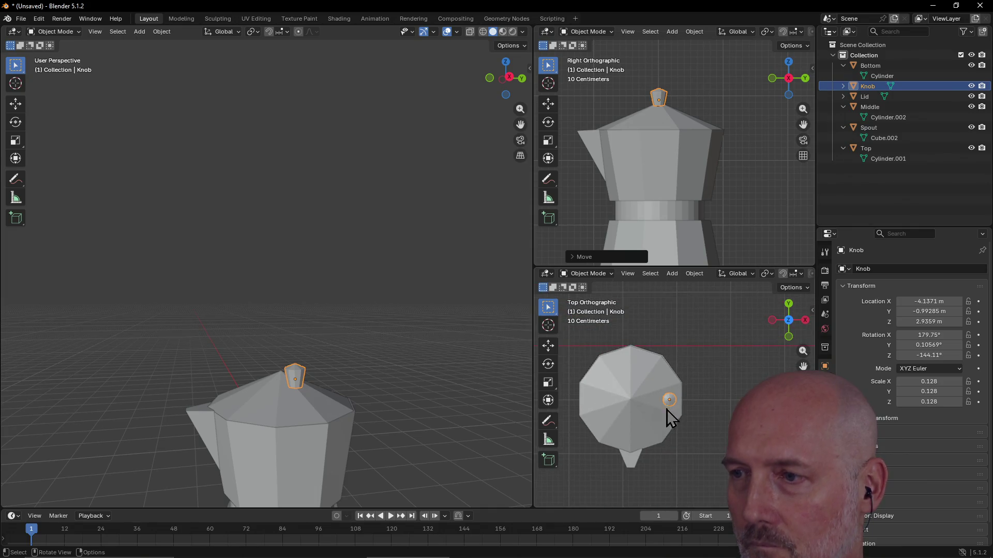
key("g")
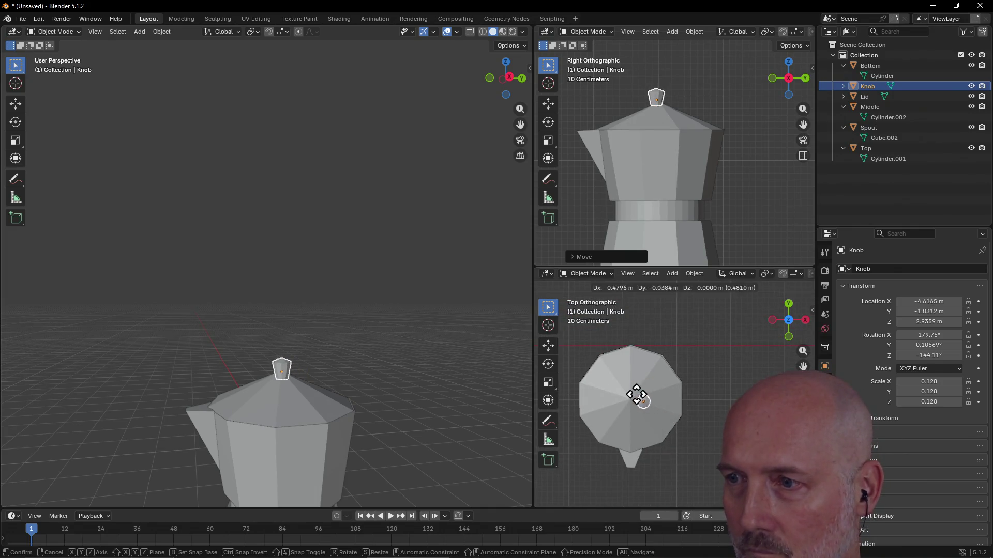
left_click(631, 398)
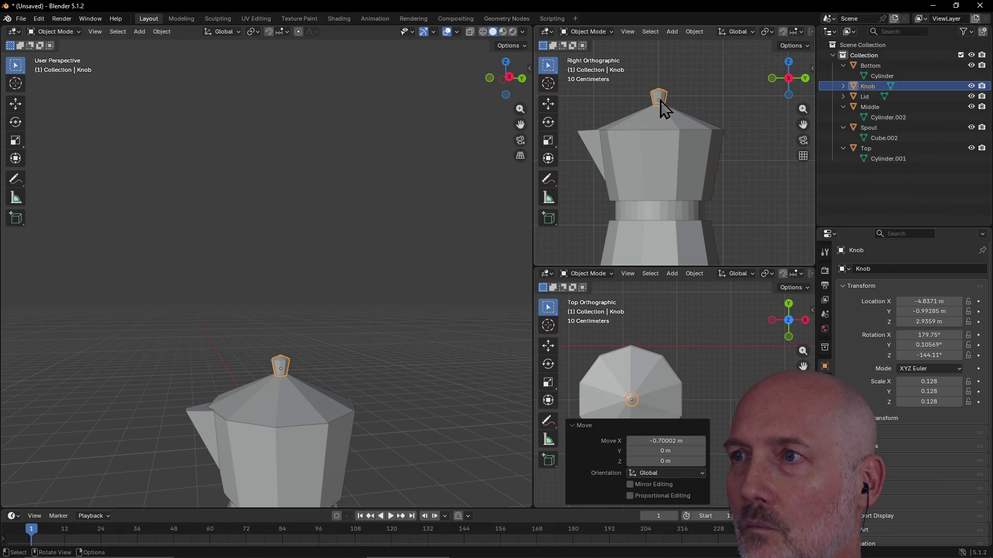
scroll(657, 98, "down", 1)
scroll(657, 97, "up", 6)
scroll(639, 89, "down", 2)
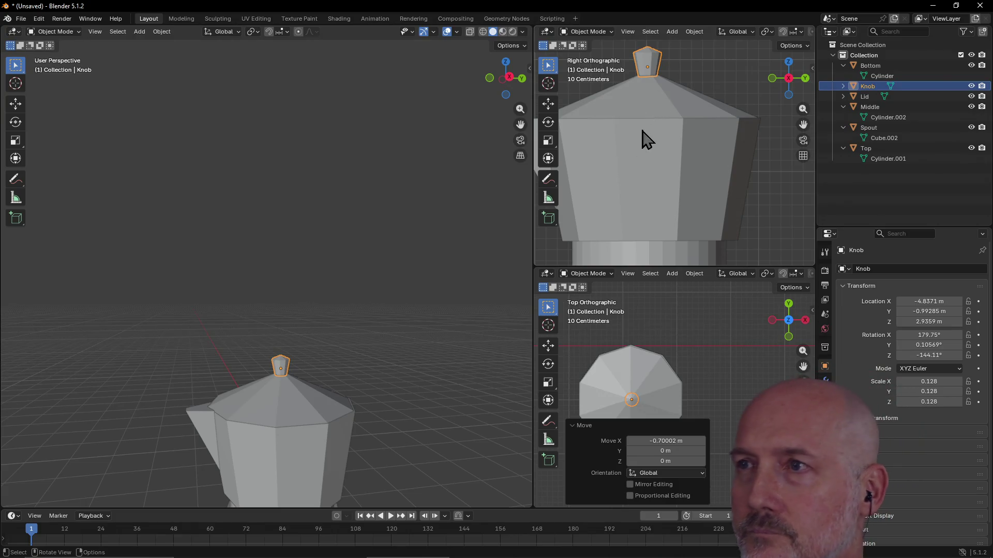
middle_click(650, 69, "alt")
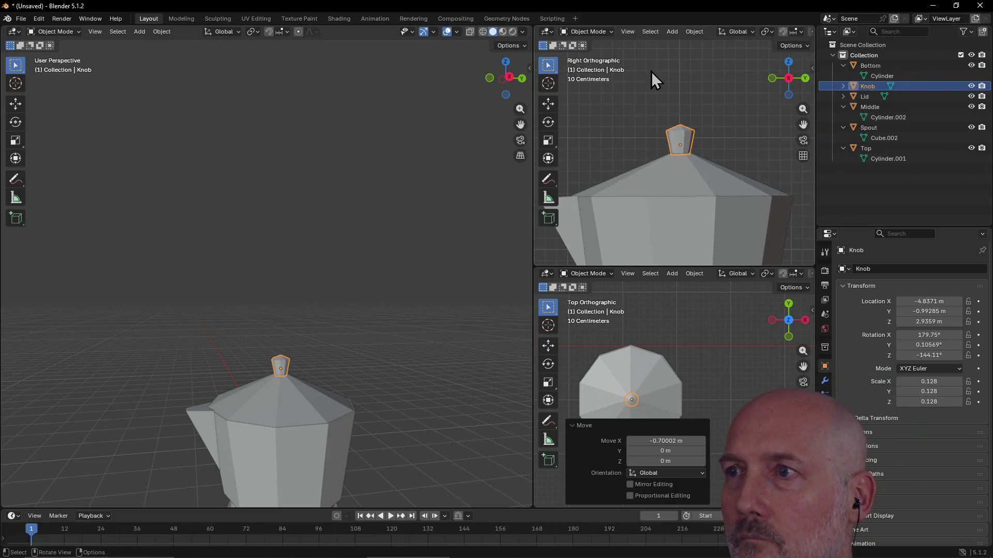
- In the Right Orthographic view, lower the Knob onto the lid's peak, then select the Lid
scroll(678, 155, "down", 2)
scroll(679, 138, "up", 6)
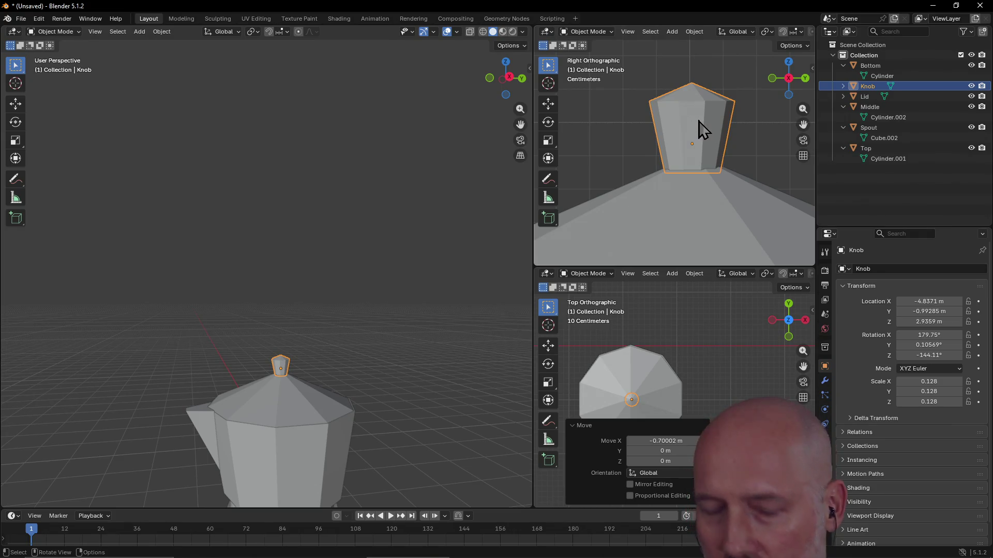
key("g")
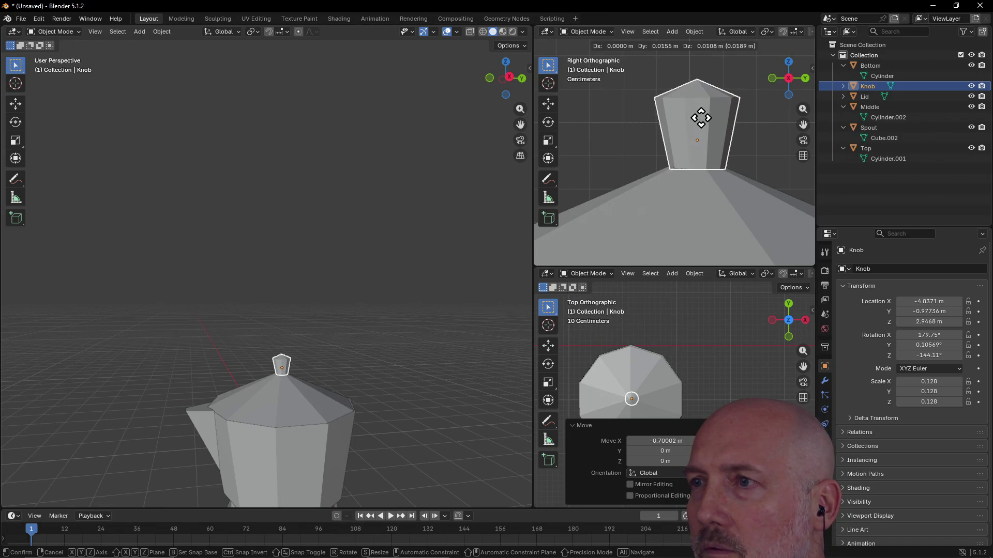
left_click(701, 118)
left_click(686, 207)
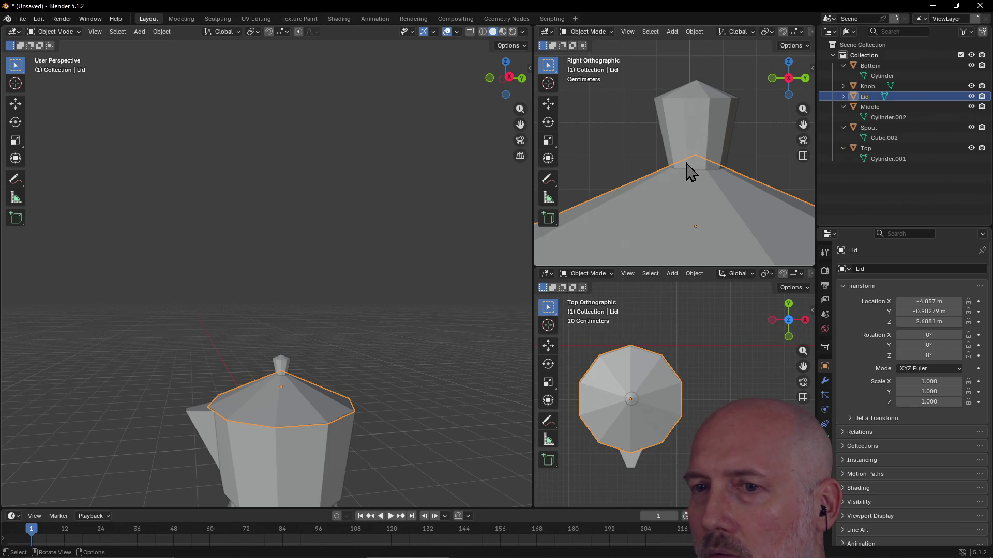
- In Top view, shift the Knob -0.018585 m along X to centre it on the lid
left_click(472, 221)
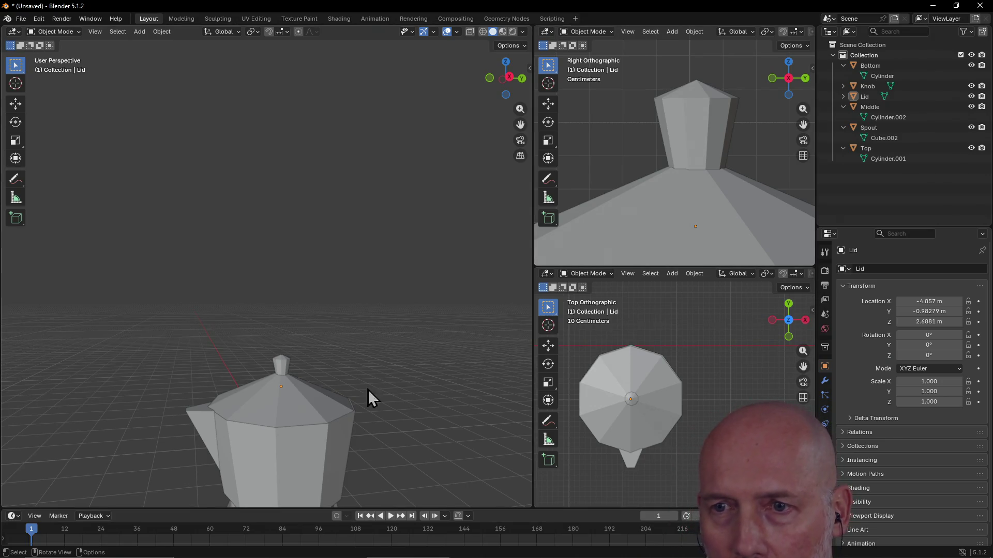
scroll(265, 399, "up", 2)
mouse_move(255, 445)
middle_mouse_down()
mouse_move(297, 426)
mouse_move(284, 428)
mouse_move(260, 505)
mouse_move(295, 405)
mouse_move(275, 421)
mouse_move(321, 370)
mouse_move(306, 386)
middle_mouse_up()
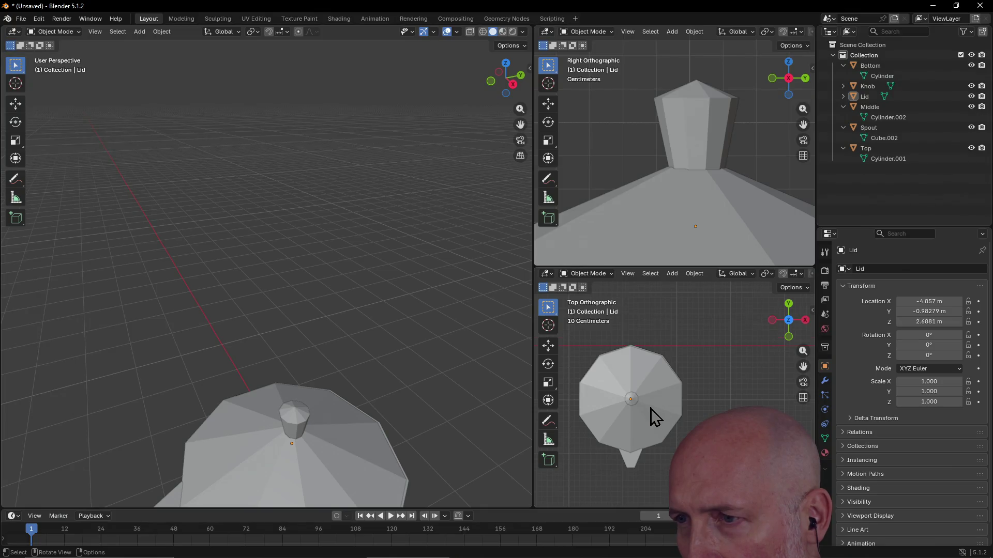
scroll(654, 416, "up", 4)
scroll(601, 426, "up", 1)
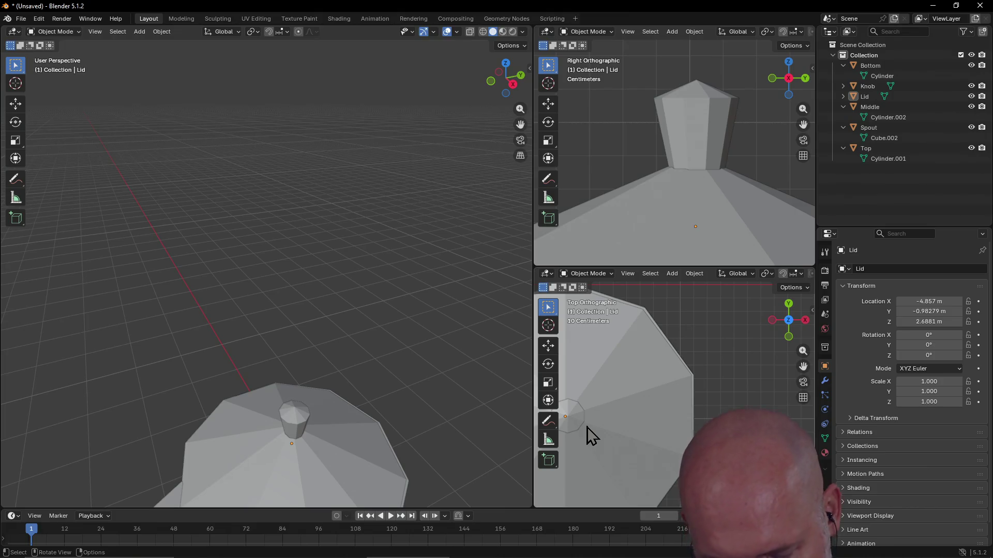
middle_click_drag(567, 421, 569, 419)
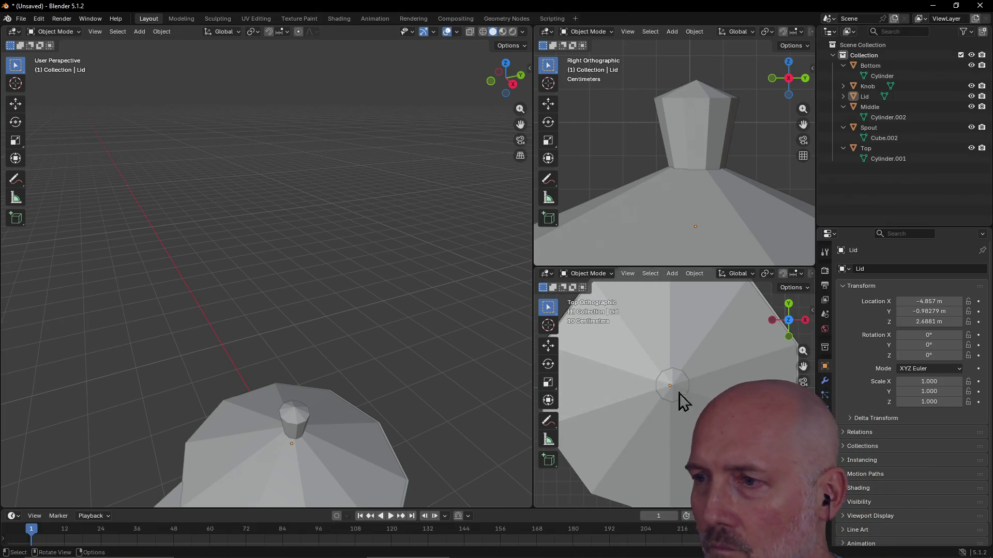
key("KP_7")
scroll(703, 393, "up", 3)
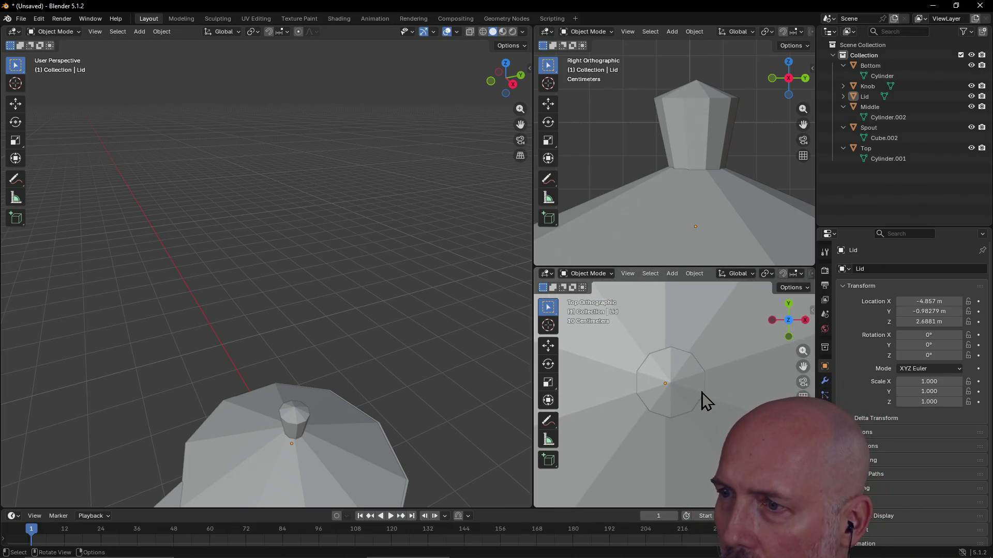
left_click(671, 381)
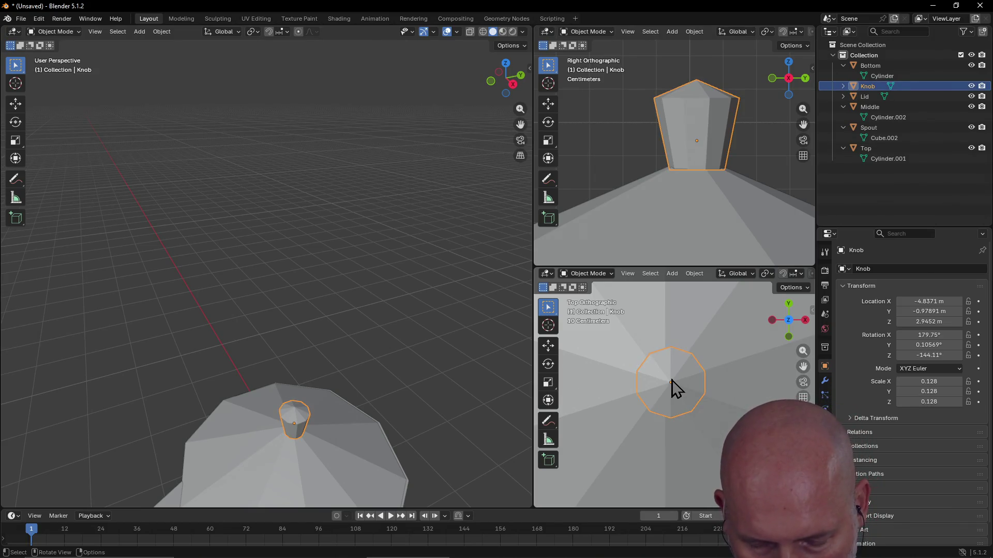
key("g")
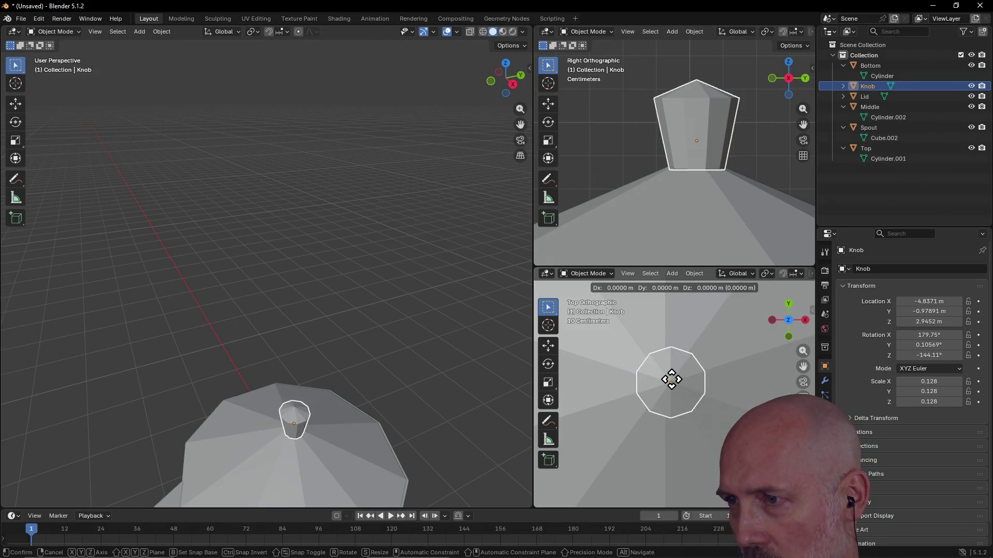
key("x")
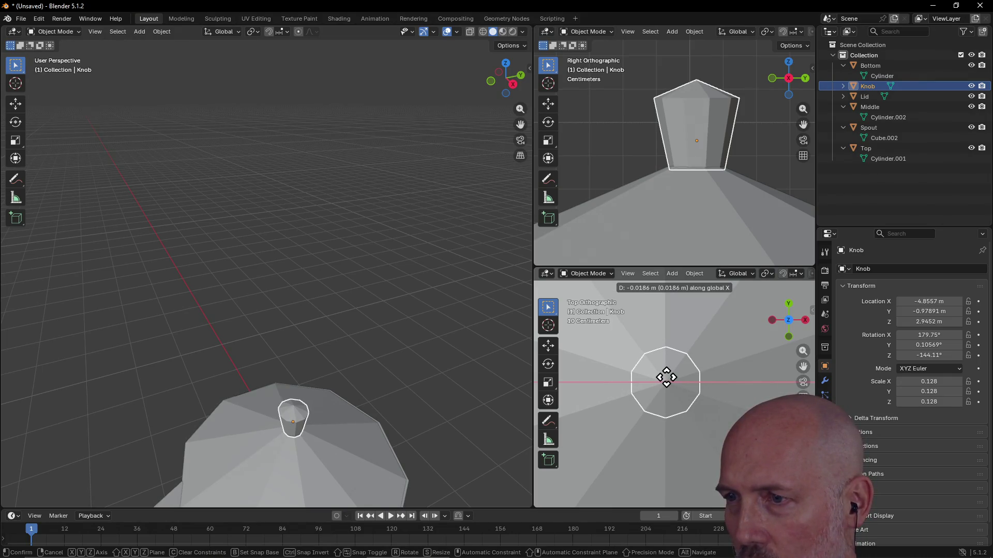
left_click(666, 377)
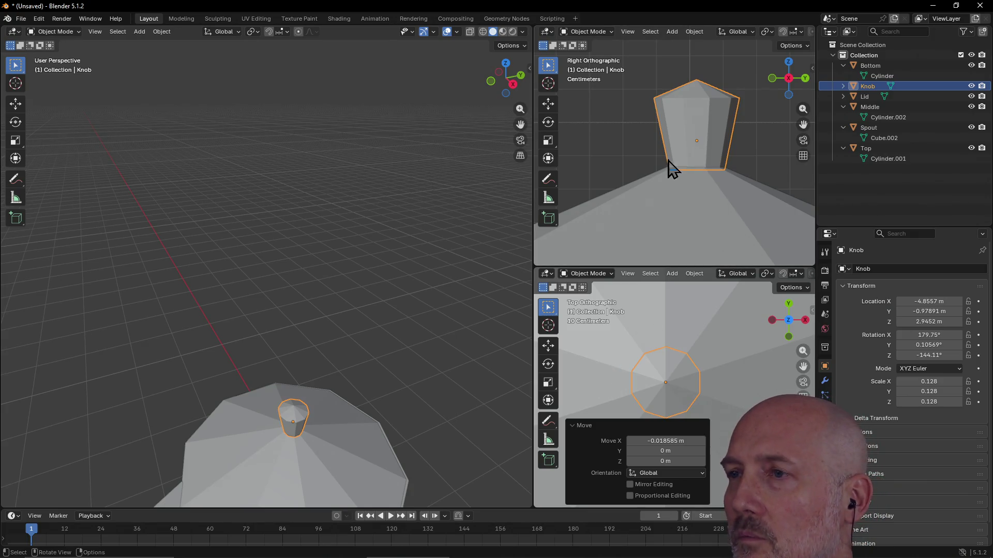
left_click(443, 337)
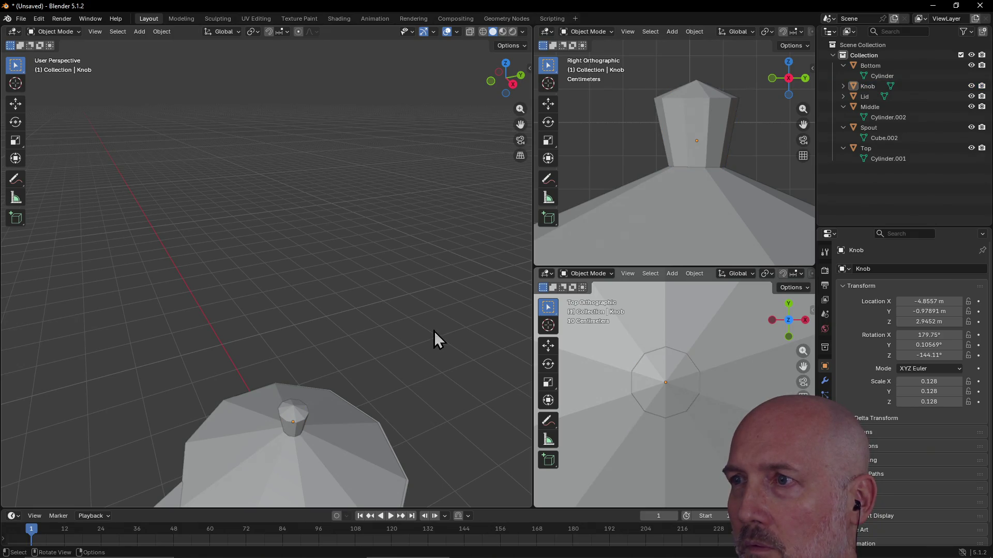
- Orbit, pan and zoom around the moka pot to view it from low and high angles
mouse_move(417, 345)
middle_mouse_down()
mouse_move(433, 318)
mouse_move(340, 465)
mouse_move(271, 459)
mouse_move(239, 483)
mouse_move(201, 476)
middle_mouse_up()
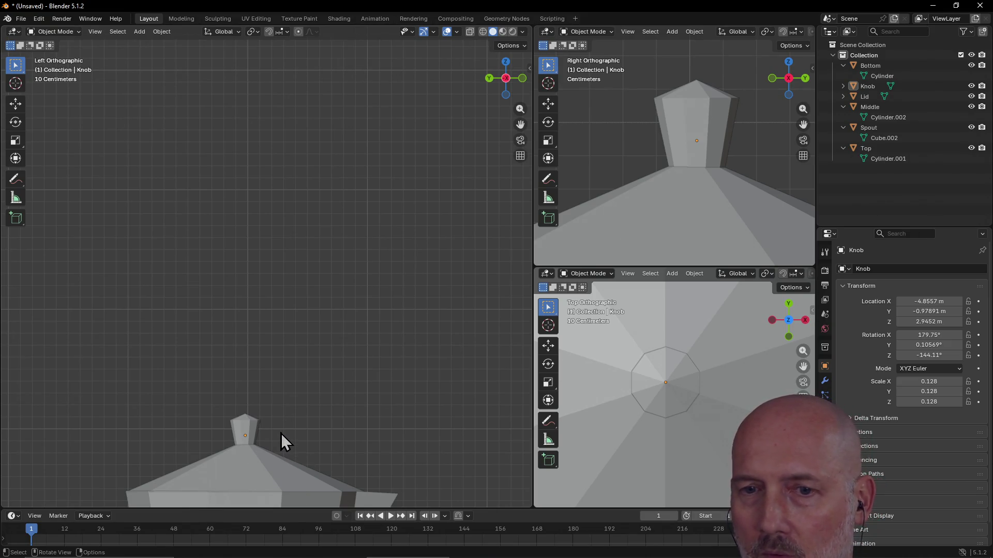
mouse_move(281, 445)
middle_mouse_down()
mouse_move(257, 495)
mouse_move(265, 478)
middle_mouse_up()
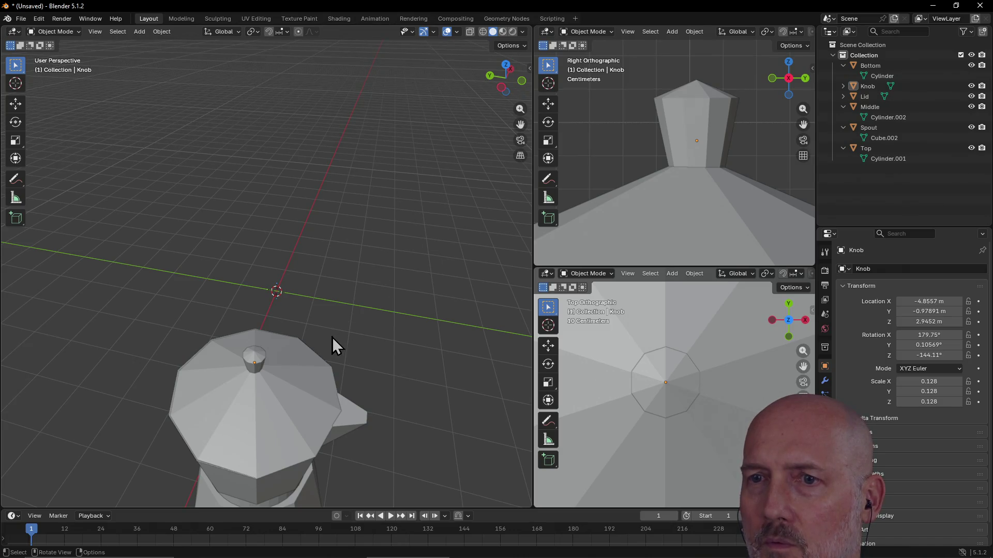
mouse_move(519, 124)
left_mouse_down()
mouse_move(512, 94)
mouse_move(525, 21)
mouse_move(527, 62)
mouse_move(512, 59)
mouse_move(519, 124)
mouse_move(528, 115)
mouse_move(520, 124)
left_mouse_up()
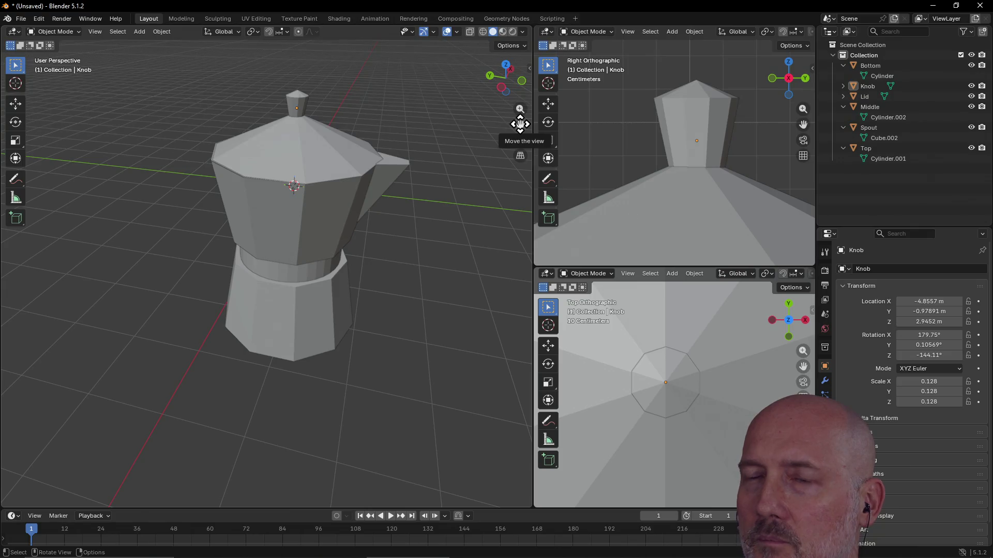
mouse_move(302, 207)
middle_mouse_down()
mouse_move(355, 197)
mouse_move(294, 204)
mouse_move(240, 176)
mouse_move(295, 190)
mouse_move(279, 191)
mouse_move(477, 140)
middle_mouse_up()
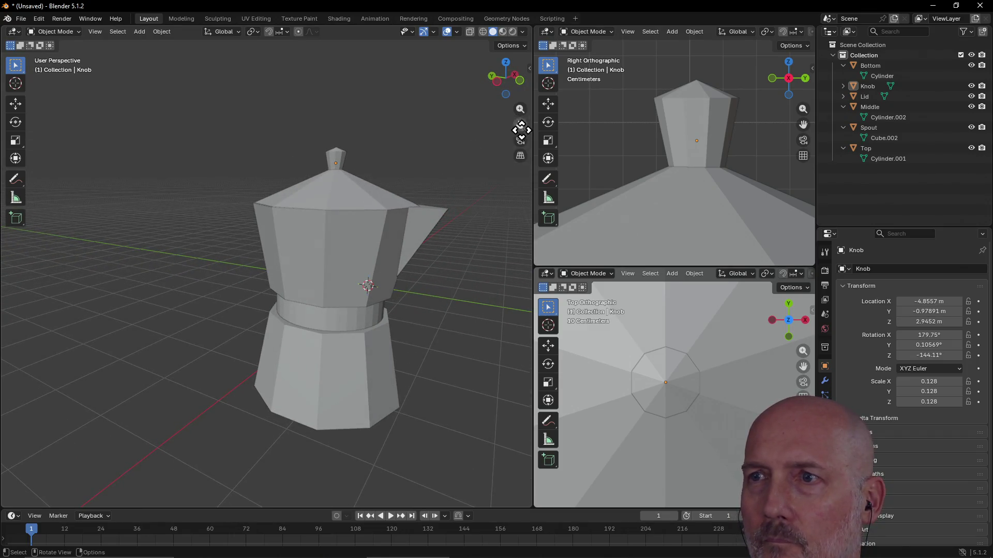
mouse_move(520, 125)
left_mouse_down()
mouse_move(495, 122)
mouse_move(489, 77)
left_mouse_up()
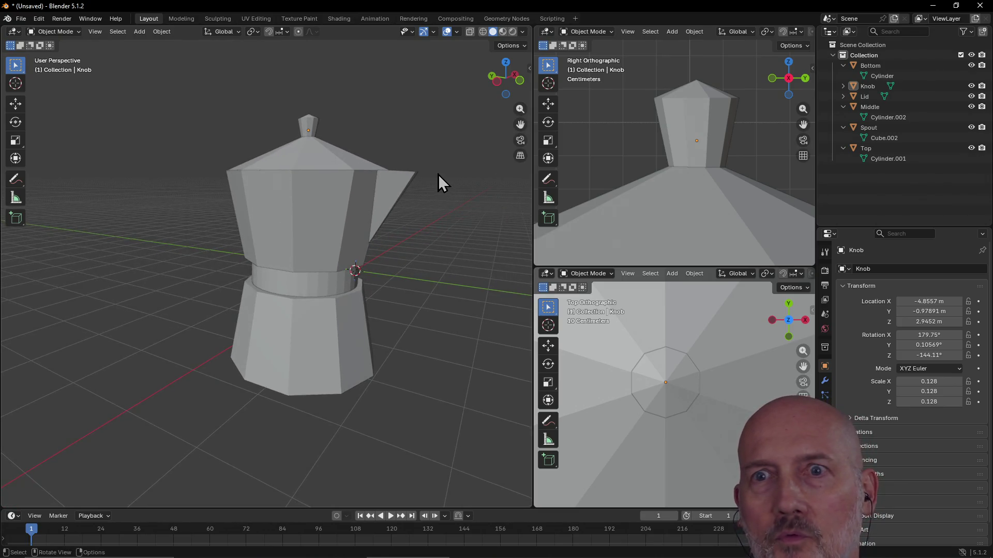
scroll(431, 172, "up", 2)
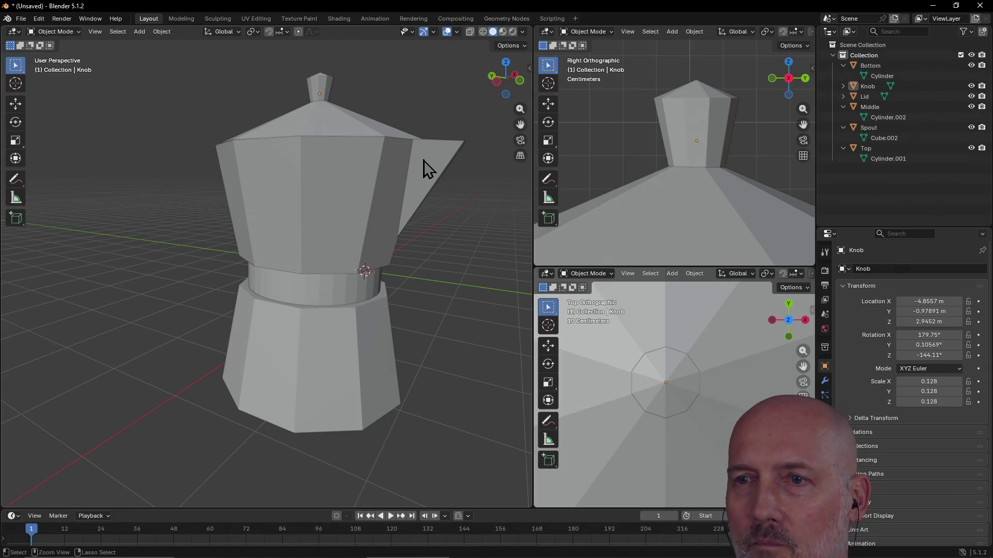
- Flip to the Scripting workspace and back, then view the pot from the front and re-orbit
key("ctrl+Page_Up")
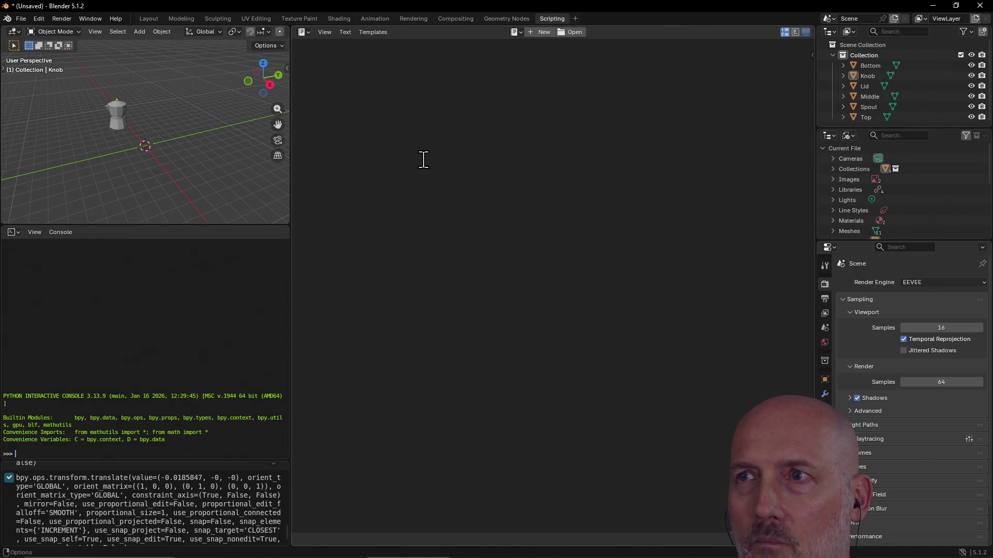
key("ctrl+Page_Up")
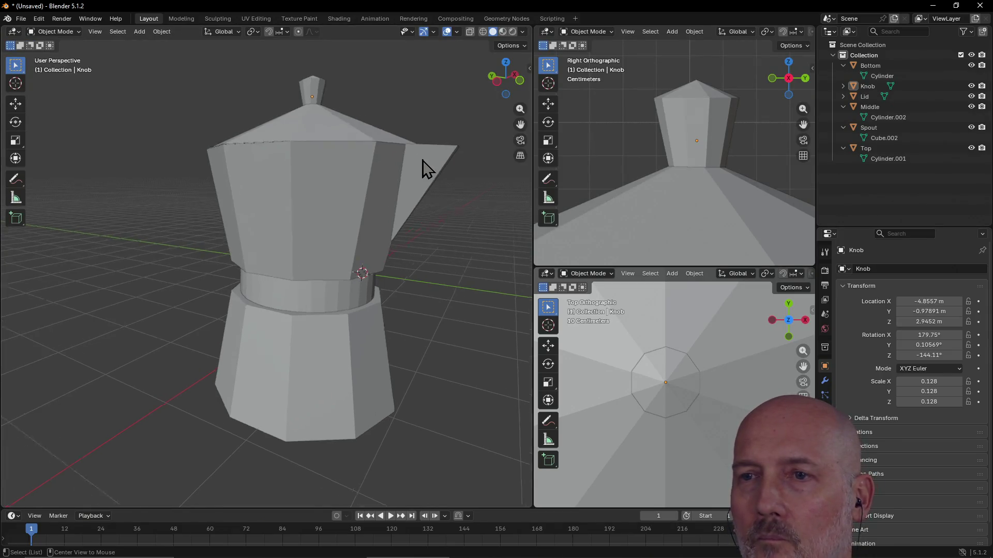
scroll(422, 160, "up", 3)
middle_click_drag(304, 232, 148, 271, "alt")
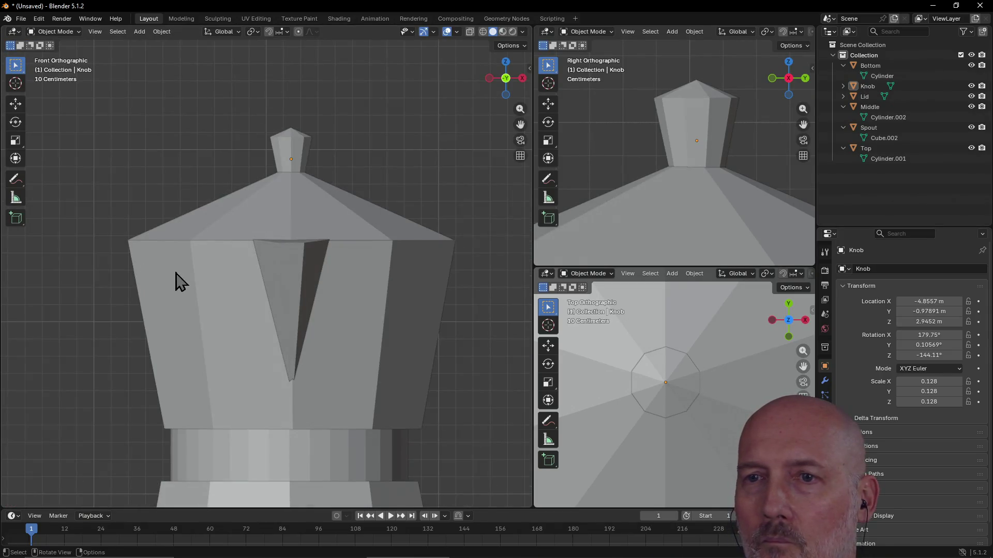
scroll(233, 251, "down", 5)
mouse_move(233, 251)
middle_mouse_down()
mouse_move(161, 259)
mouse_move(163, 268)
middle_mouse_up()
mouse_move(333, 262)
middle_mouse_down()
mouse_move(288, 237)
mouse_move(333, 220)
mouse_move(393, 243)
middle_mouse_up()
- Zoom and orbit to a lower side view of the pot, then bring up the Alt+Tab window list
scroll(663, 402, "down", 3)
scroll(666, 403, "down", 5)
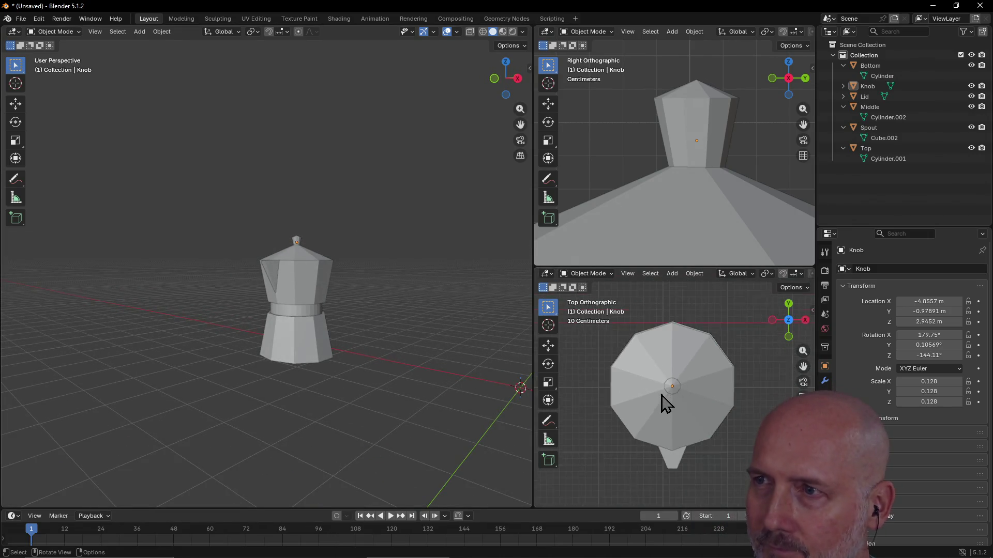
scroll(701, 207, "down", 8)
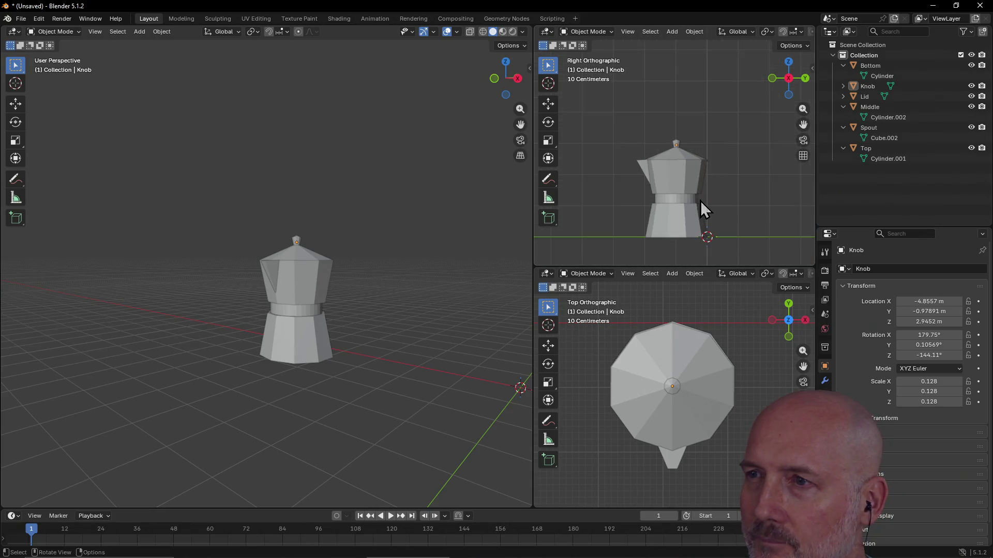
scroll(342, 289, "up", 3)
mouse_move(328, 292)
middle_mouse_down()
mouse_move(306, 302)
mouse_move(248, 295)
mouse_move(259, 269)
mouse_move(230, 291)
mouse_move(145, 288)
mouse_move(246, 297)
mouse_move(140, 306)
mouse_move(111, 286)
mouse_move(306, 283)
mouse_move(259, 290)
middle_mouse_up()
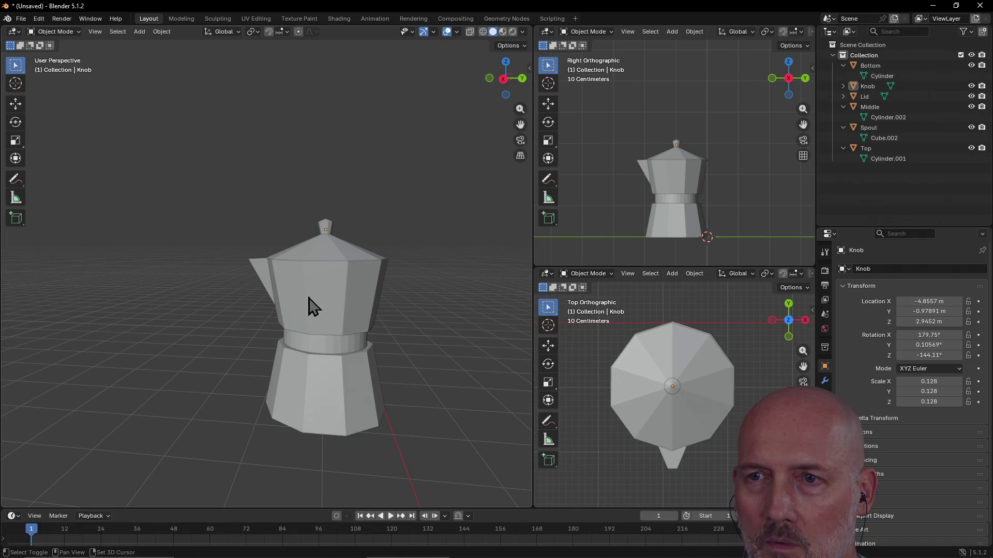
mouse_move(311, 308)
middle_mouse_down("shift")
mouse_move(279, 301)
mouse_move(313, 285)
mouse_move(294, 266)
mouse_move(317, 275)
mouse_move(269, 290)
mouse_move(297, 268)
mouse_move(284, 290)
mouse_move(280, 269)
middle_mouse_up("shift")
key("alt+Tab")
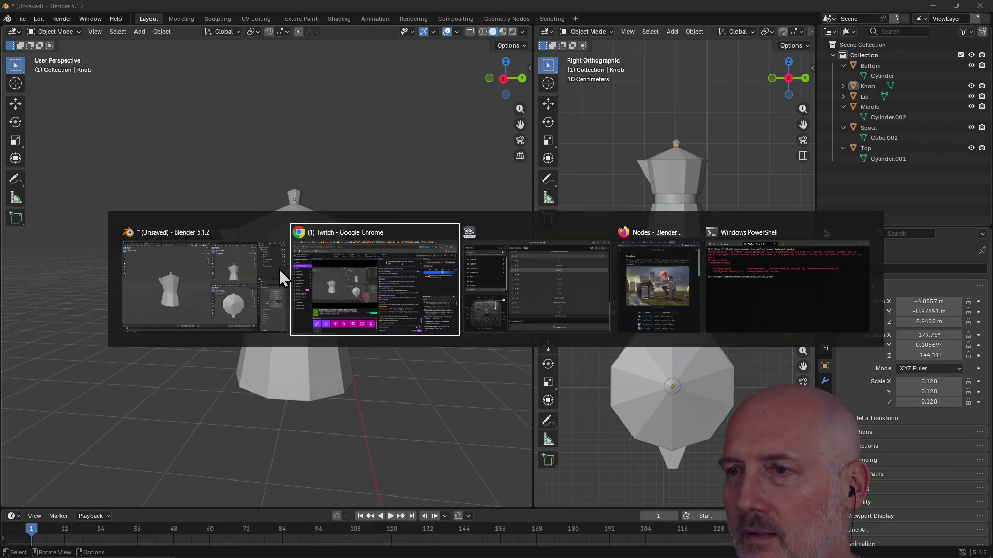
- Switch to TourBox Console and back, orbiting and zooming the moka pot view
key("alt+Tab")
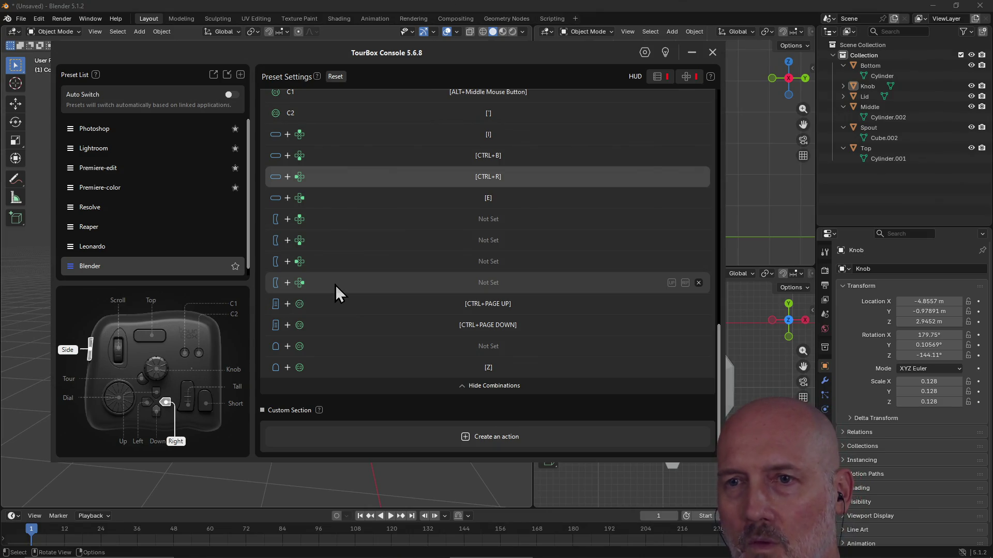
key("alt+Tab")
mouse_move(334, 284)
middle_mouse_down()
mouse_move(308, 291)
mouse_move(343, 277)
mouse_move(286, 295)
mouse_move(350, 284)
mouse_move(347, 272)
mouse_move(325, 295)
mouse_move(368, 282)
mouse_move(352, 298)
middle_mouse_up()
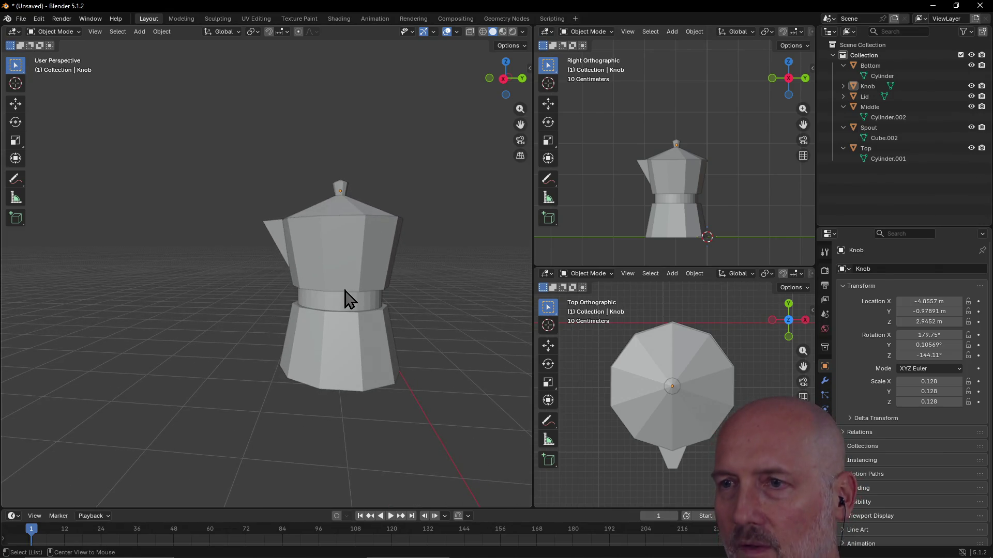
scroll(386, 253, "up", 10)
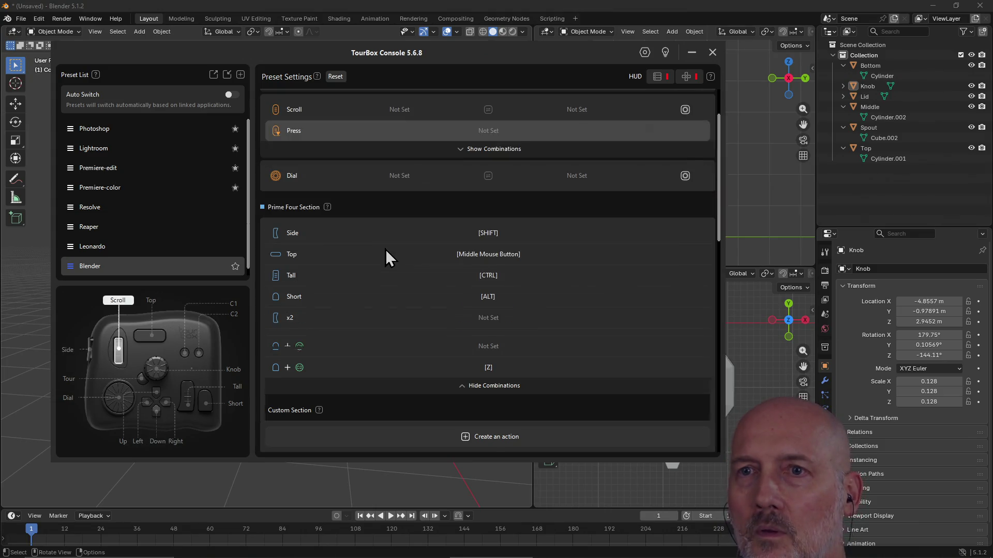
- Assign Shift + middle mouse button to the Blender preset's scroll press and close the console
left_click(492, 136)
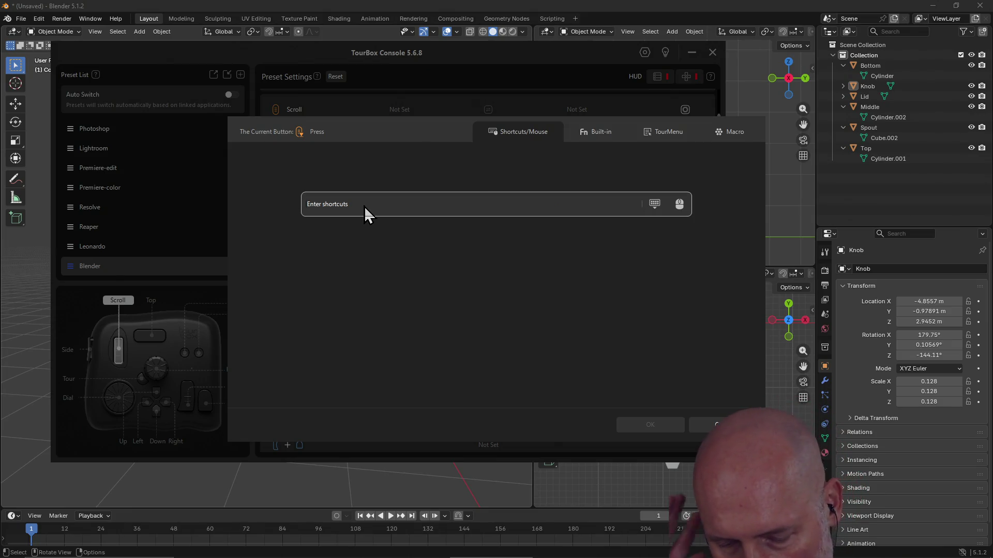
key("shift")
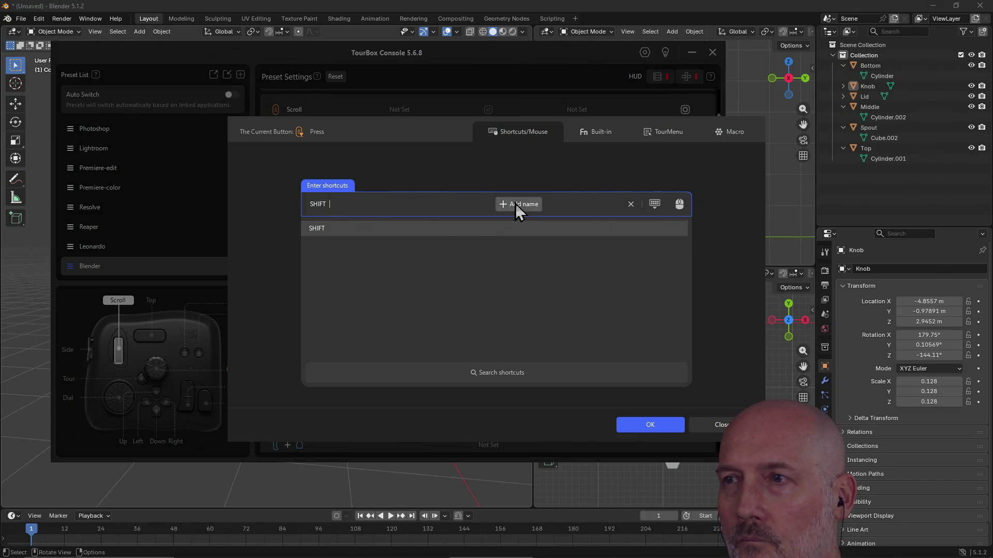
left_click(680, 205)
left_click(602, 293)
left_click(643, 427)
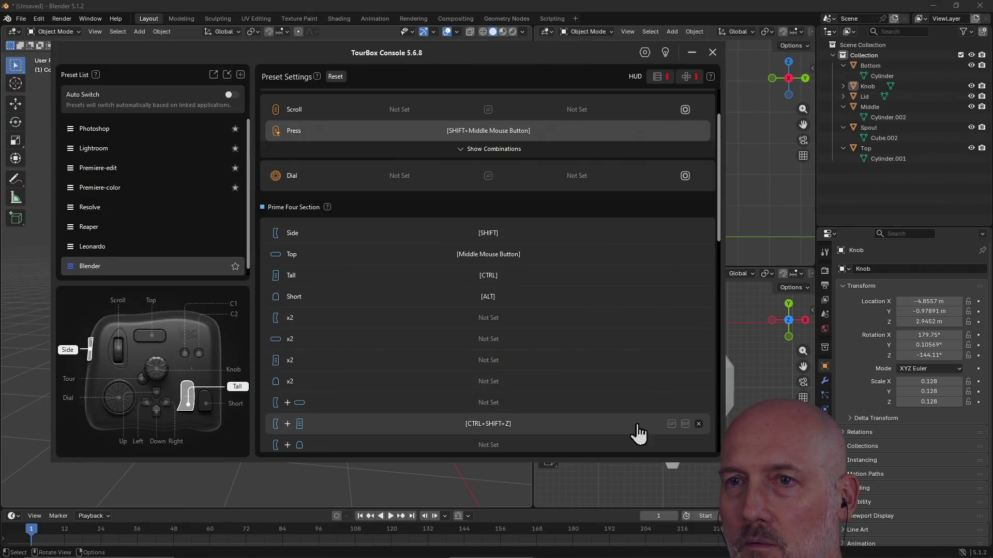
left_click(589, 7)
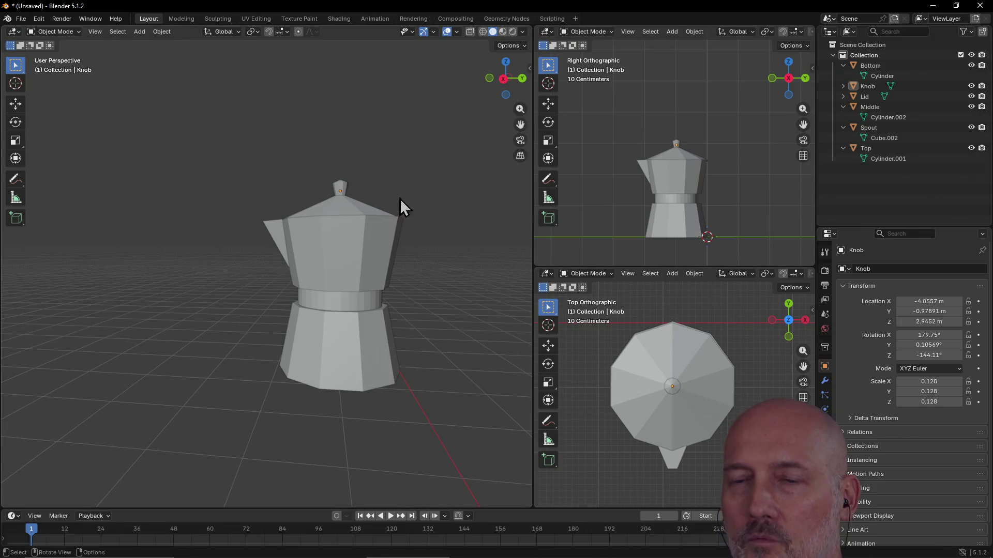
mouse_move(334, 262)
middle_mouse_down("shift")
mouse_move(266, 298)
mouse_move(342, 272)
middle_mouse_up("shift")
- Recentre the pot, orbit down onto the lid, and open the Add > Mesh primitives list
mouse_move(333, 232)
middle_mouse_down("shift")
mouse_move(333, 304)
mouse_move(309, 278)
middle_mouse_up("shift")
mouse_move(270, 328)
middle_mouse_down()
mouse_move(377, 346)
mouse_move(321, 326)
mouse_move(299, 385)
mouse_move(335, 274)
mouse_move(377, 288)
mouse_move(334, 286)
mouse_move(337, 261)
mouse_move(306, 255)
mouse_move(344, 234)
mouse_move(333, 250)
middle_mouse_up()
mouse_move(330, 268)
middle_mouse_down()
mouse_move(373, 258)
mouse_move(342, 244)
mouse_move(366, 252)
mouse_move(351, 244)
mouse_move(269, 257)
mouse_move(248, 217)
mouse_move(253, 189)
mouse_move(191, 204)
mouse_move(236, 200)
mouse_move(212, 205)
mouse_move(365, 221)
mouse_move(295, 235)
mouse_move(360, 315)
mouse_move(339, 212)
mouse_move(415, 228)
mouse_move(314, 213)
mouse_move(241, 228)
mouse_move(230, 247)
mouse_move(332, 215)
mouse_move(215, 197)
mouse_move(181, 233)
mouse_move(233, 207)
mouse_move(408, 224)
mouse_move(383, 215)
mouse_move(401, 239)
mouse_move(355, 215)
mouse_move(401, 218)
mouse_move(269, 209)
mouse_move(321, 207)
mouse_move(281, 228)
mouse_move(133, 200)
mouse_move(166, 215)
mouse_move(145, 226)
mouse_move(254, 193)
mouse_move(251, 219)
mouse_move(272, 268)
mouse_move(349, 262)
mouse_move(328, 212)
mouse_move(346, 238)
mouse_move(312, 238)
mouse_move(220, 164)
mouse_move(162, 160)
mouse_move(250, 201)
mouse_move(158, 179)
mouse_move(94, 116)
mouse_move(42, 113)
mouse_move(234, 167)
mouse_move(154, 165)
mouse_move(305, 216)
mouse_move(277, 200)
mouse_move(319, 198)
middle_mouse_up()
scroll(256, 237, "up", 2)
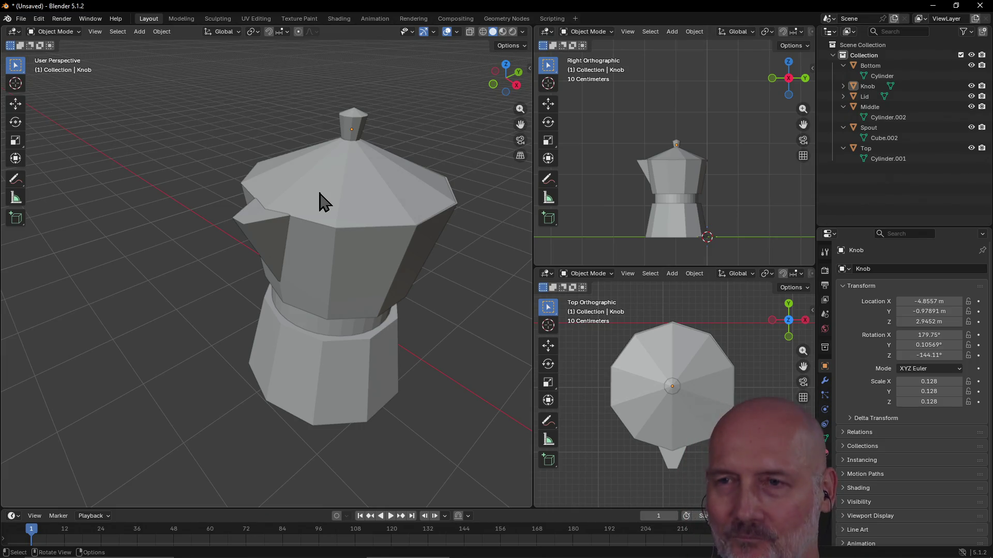
left_click(141, 32)
mouse_move(215, 47)
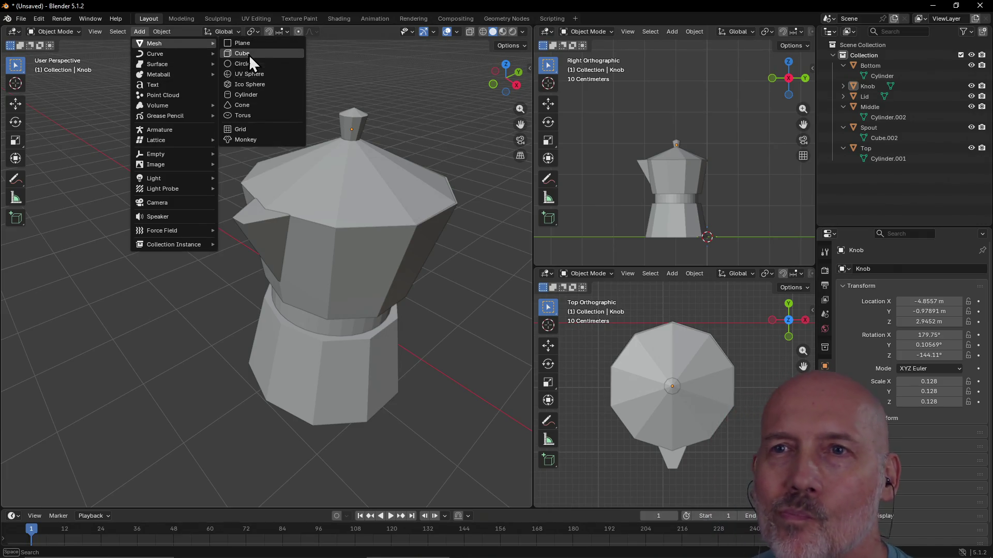
- Add a Cube mesh and zoom in to find it at the world origin
left_click(250, 56)
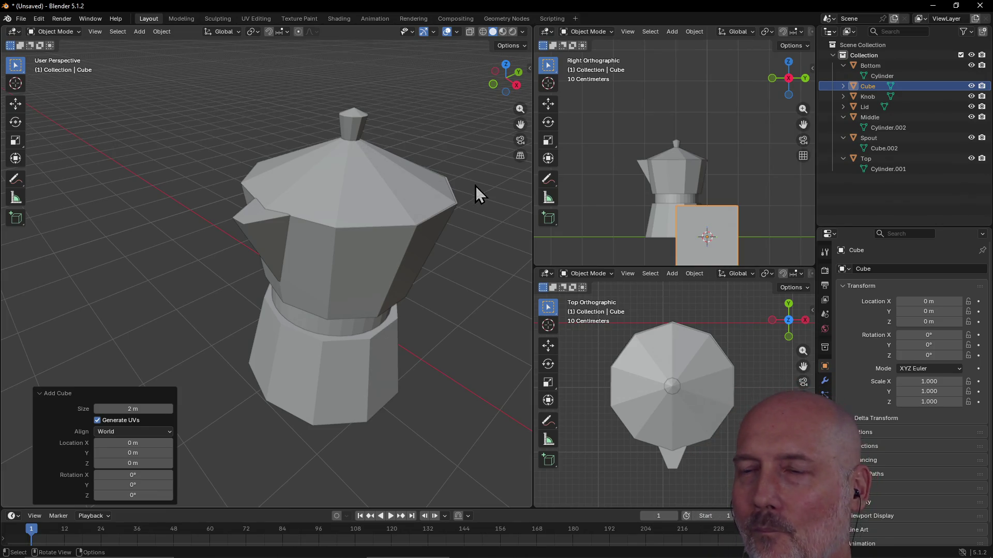
scroll(472, 185, "down", 5)
scroll(475, 185, "down", 1)
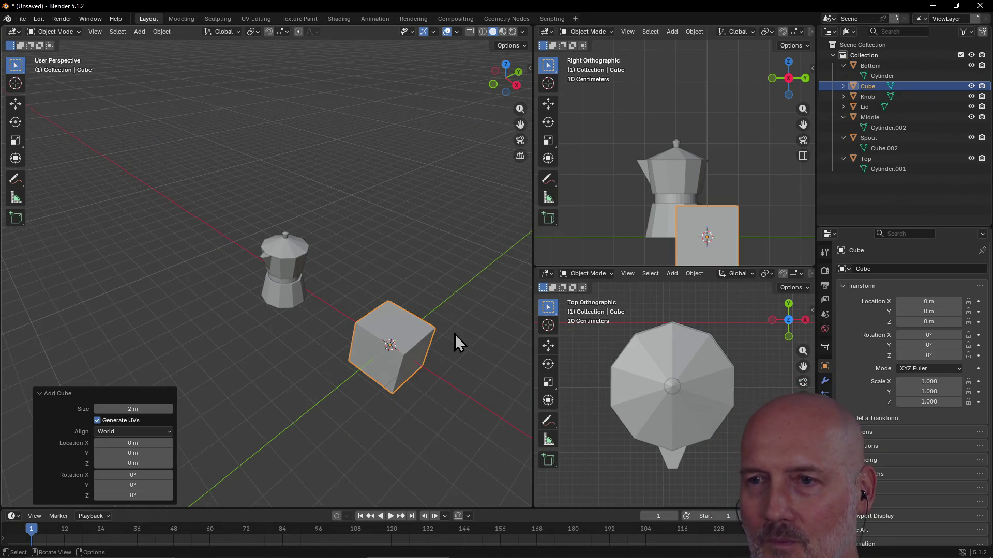
mouse_move(405, 341)
middle_mouse_down()
mouse_move(439, 333)
mouse_move(429, 315)
mouse_move(443, 317)
mouse_move(340, 302)
mouse_move(377, 223)
mouse_move(413, 251)
mouse_move(362, 246)
mouse_move(361, 236)
mouse_move(348, 243)
mouse_move(364, 232)
mouse_move(353, 243)
middle_mouse_up()
scroll(380, 222, "down", 10)
scroll(413, 251, "up", 4)
scroll(412, 251, "down", 2)
scroll(360, 234, "up", 2)
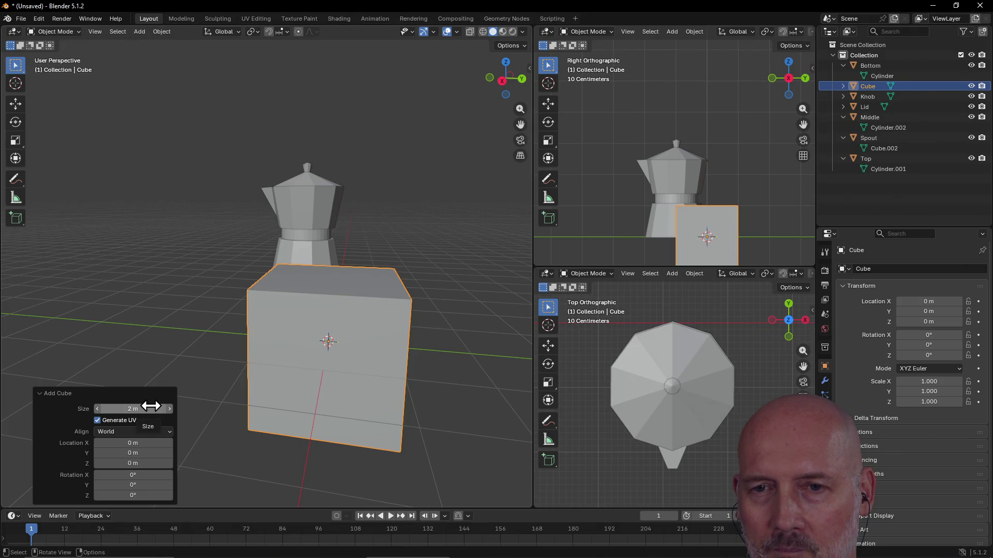
- Shrink the new cube's Size to 0.15 m in the Add Cube panel
left_click_drag(154, 407, 70, 406)
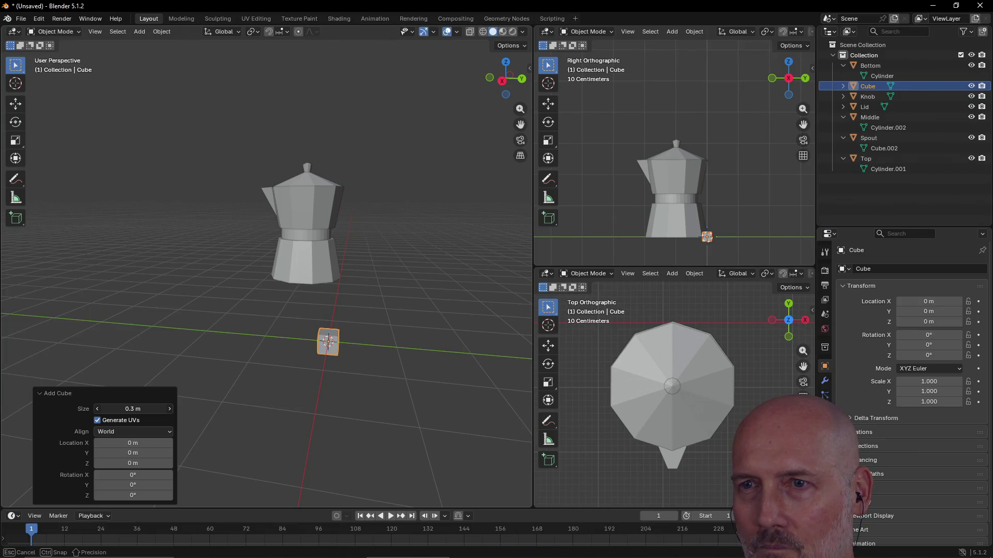
left_click_drag(71, 407, 58, 407)
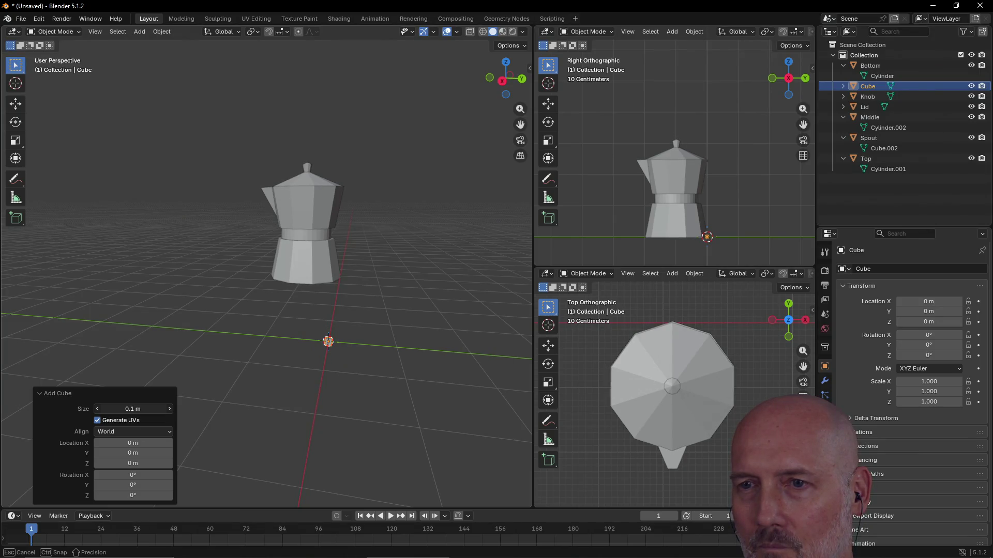
left_click_drag(154, 407, 154, 407)
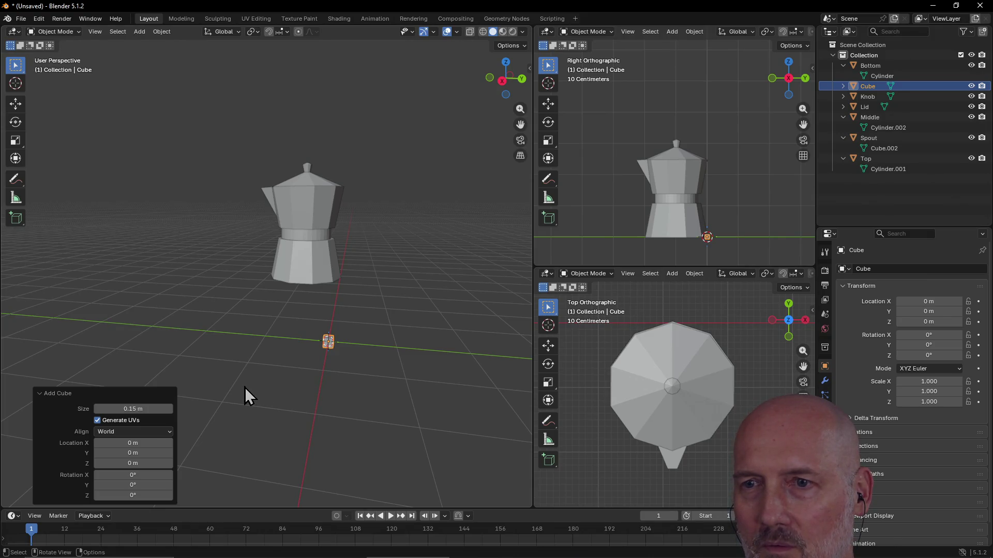
left_click(244, 386)
scroll(361, 368, "up", 3)
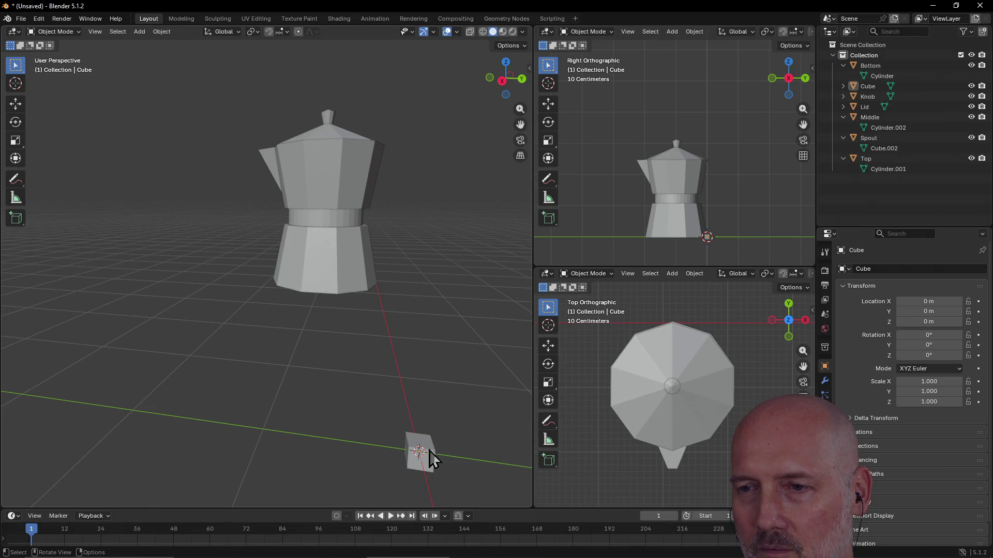
- Move the small cube up beside the moka pot's body with two G moves
left_click(427, 457)
key("g")
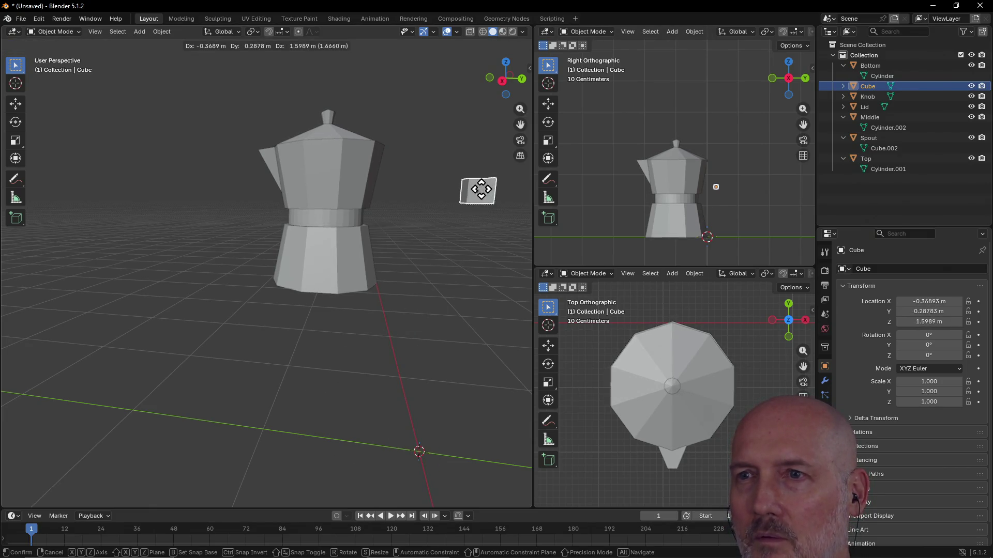
left_click(463, 151)
mouse_move(463, 155)
middle_mouse_down()
mouse_move(384, 211)
mouse_move(354, 213)
middle_mouse_up()
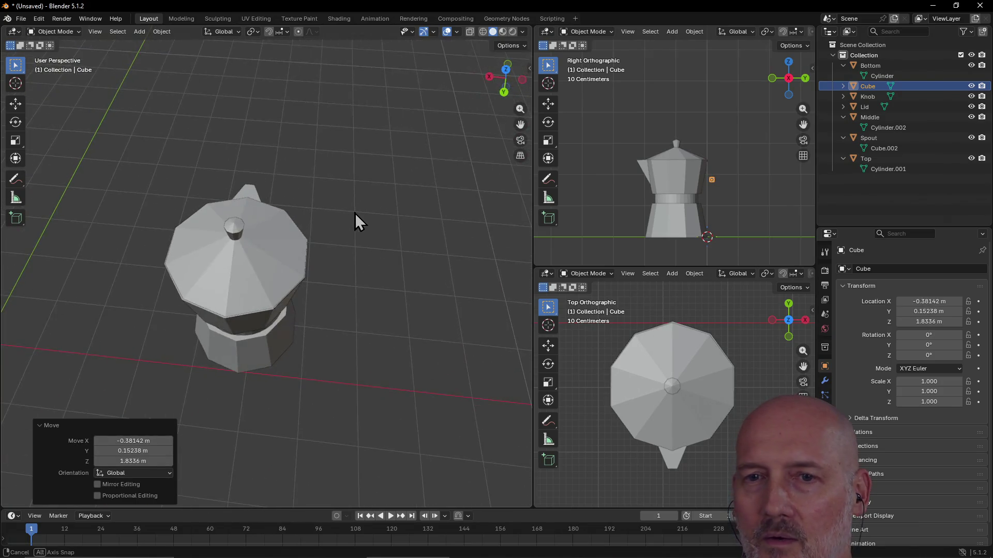
scroll(354, 212, "down", 3)
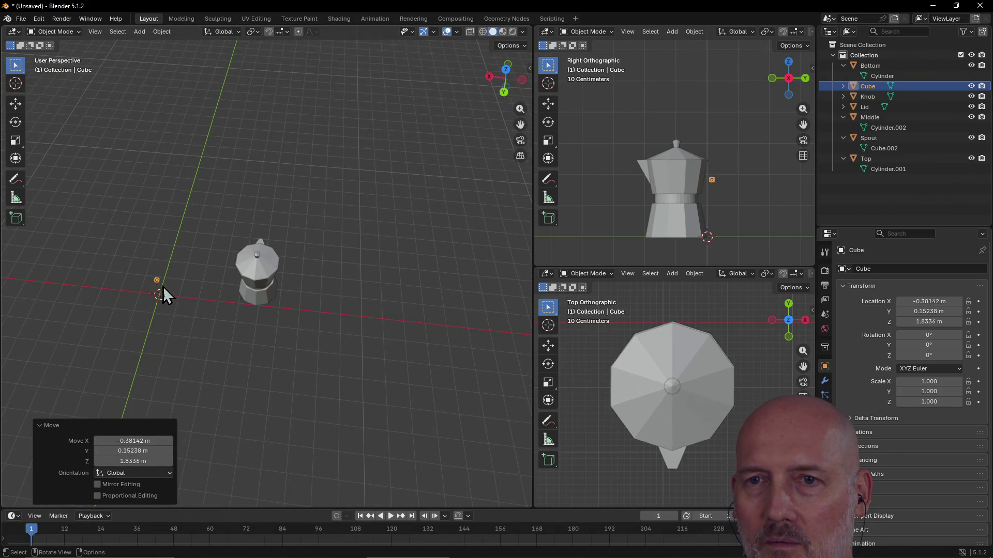
key("g")
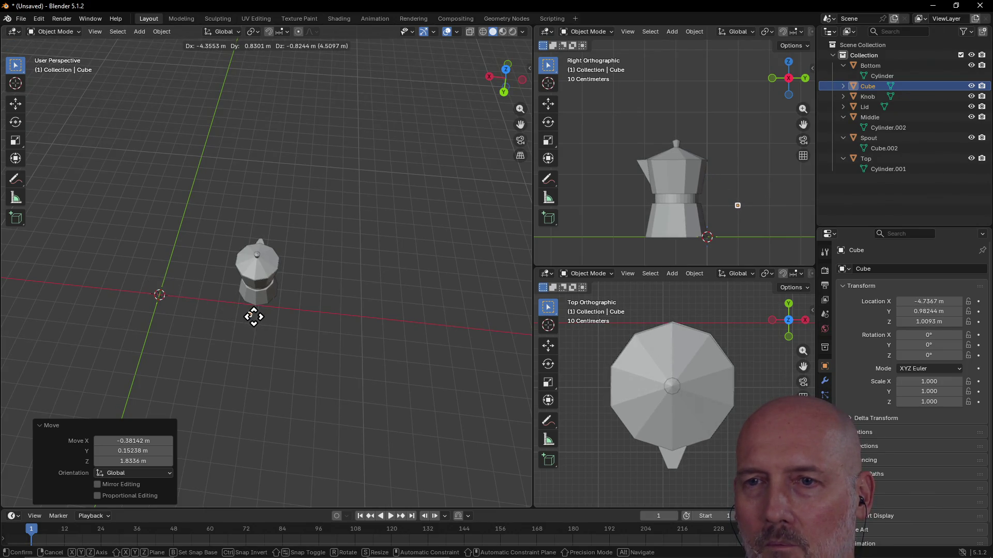
left_click(252, 317)
scroll(277, 325, "up", 3)
- Orbit to a low side view and switch workspaces to edit the cube's mesh
mouse_move(270, 313)
middle_mouse_down()
mouse_move(267, 276)
mouse_move(408, 247)
middle_mouse_up()
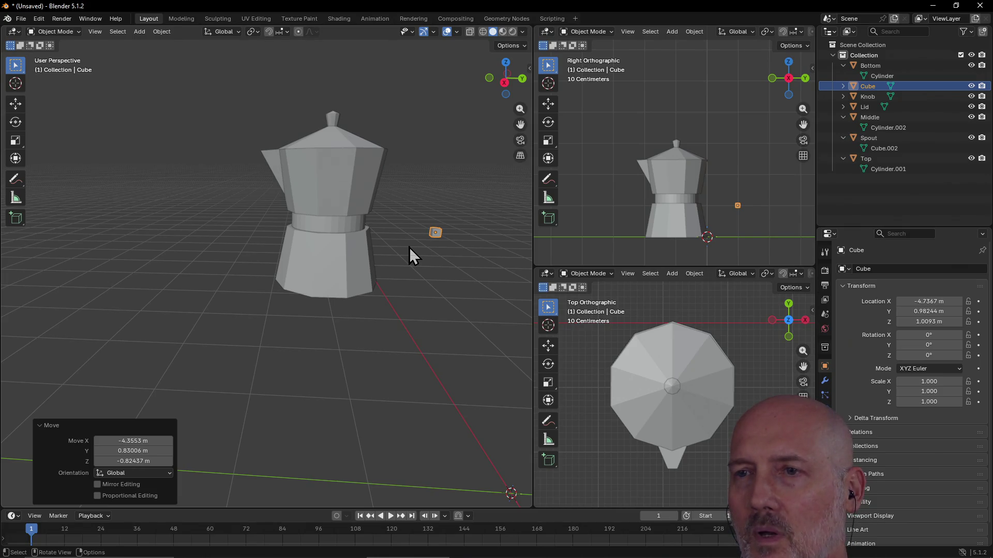
key("ctrl+Page_Down")
middle_click_drag(437, 317, 369, 303)
- Frame the cube with View Selected, orbit to a low front view, then return to Layout
key("grave")
left_click(428, 333)
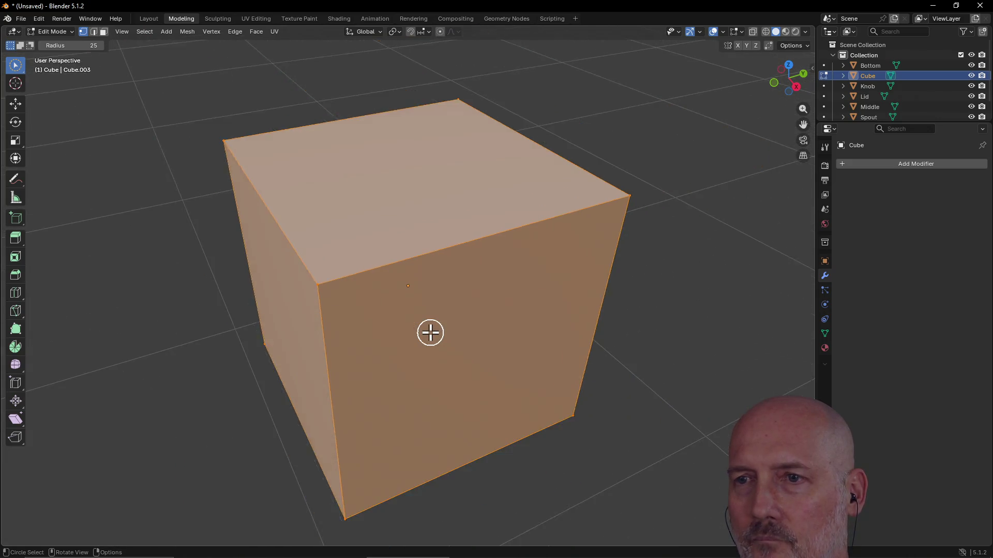
scroll(430, 332, "down", 2)
mouse_move(431, 333)
middle_mouse_down()
mouse_move(380, 299)
mouse_move(390, 287)
middle_mouse_up()
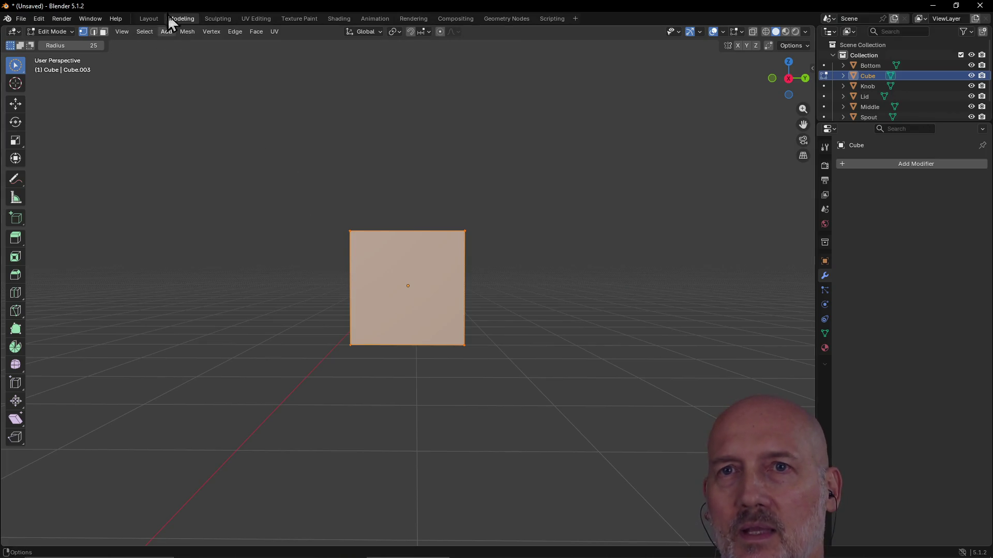
left_click(150, 19)
key("ctrl+a")
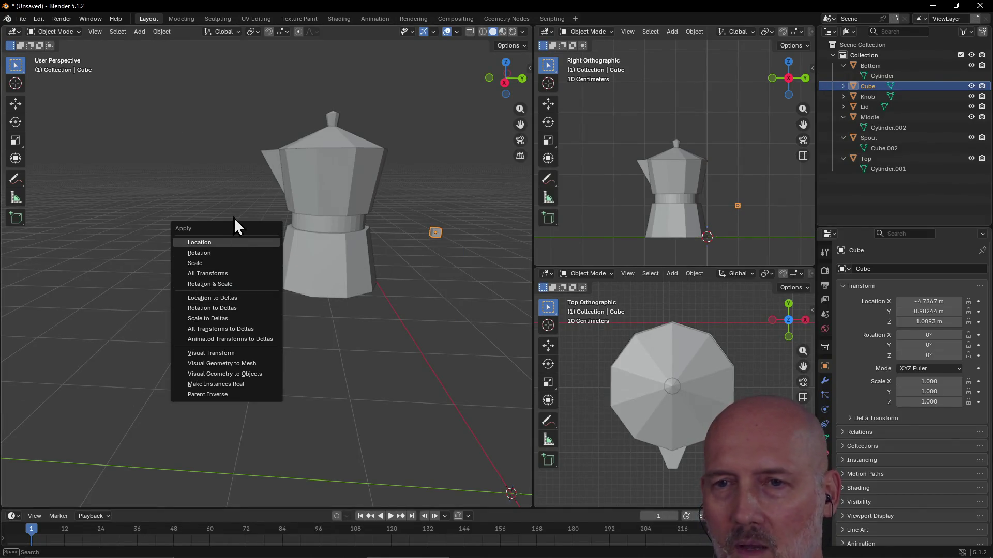
- Dismiss the Ctrl+A Apply menu without applying, deselect the cube, and enter the Modeling workspace
key("Escape")
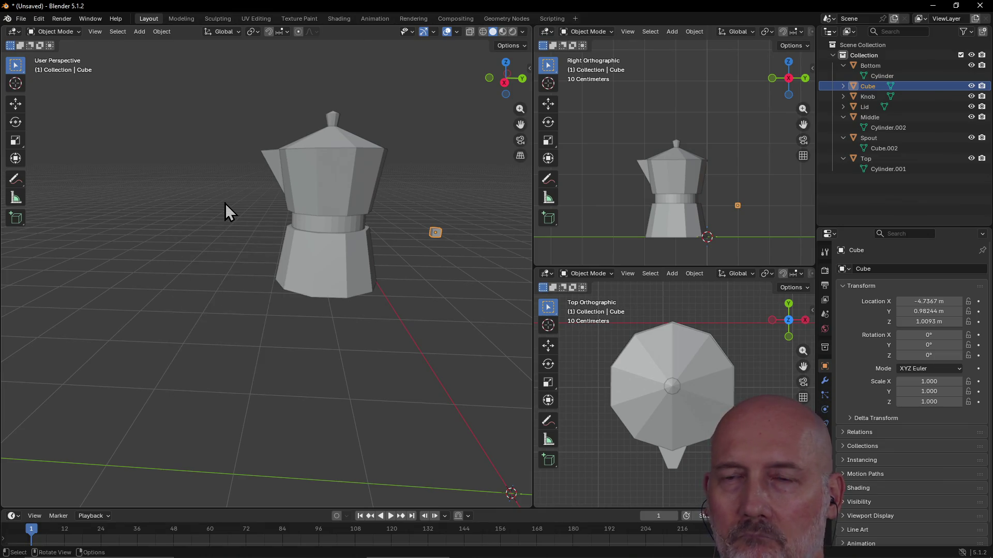
scroll(241, 185, "down", 5)
scroll(241, 189, "up", 2)
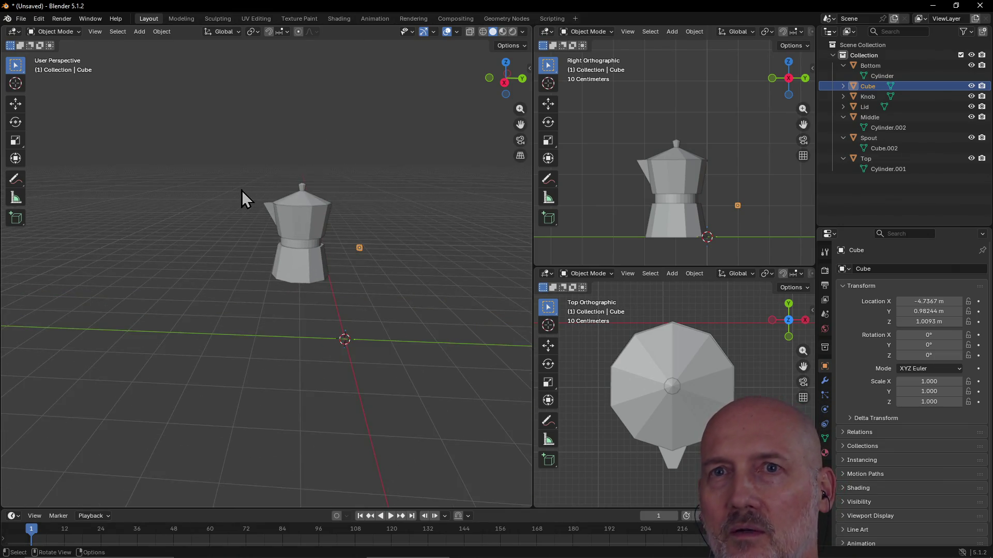
key("ctrl+a")
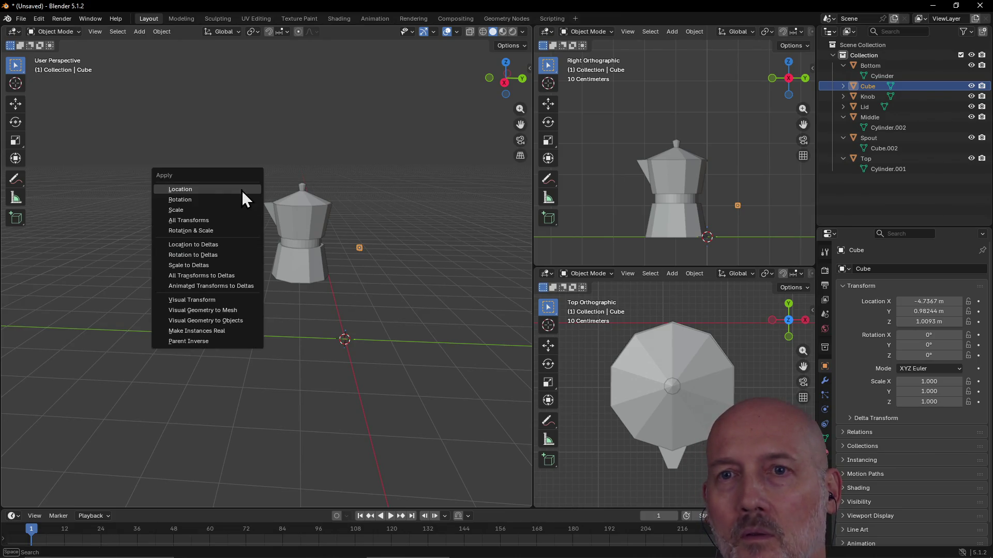
key("Escape")
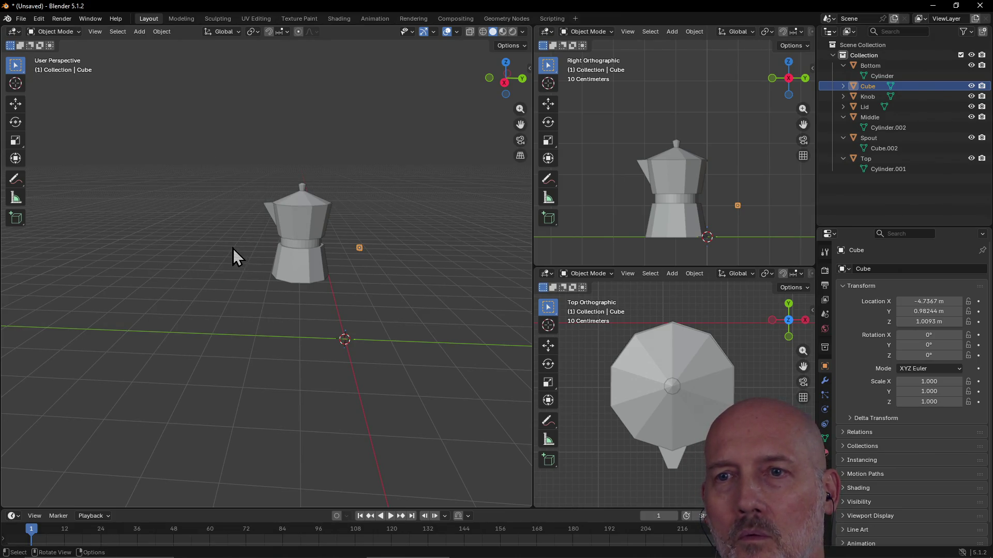
left_click(170, 260)
key("ctrl+a")
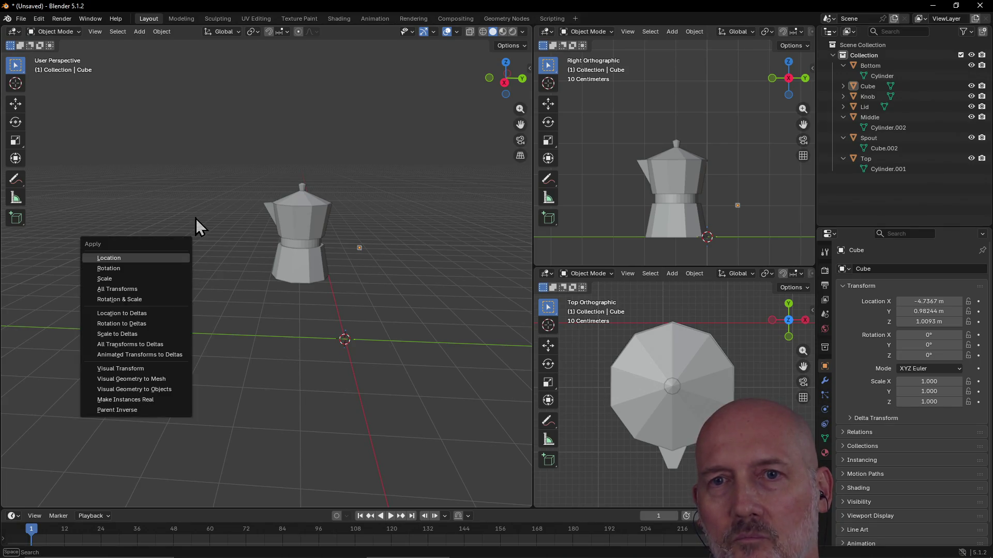
left_click(179, 19)
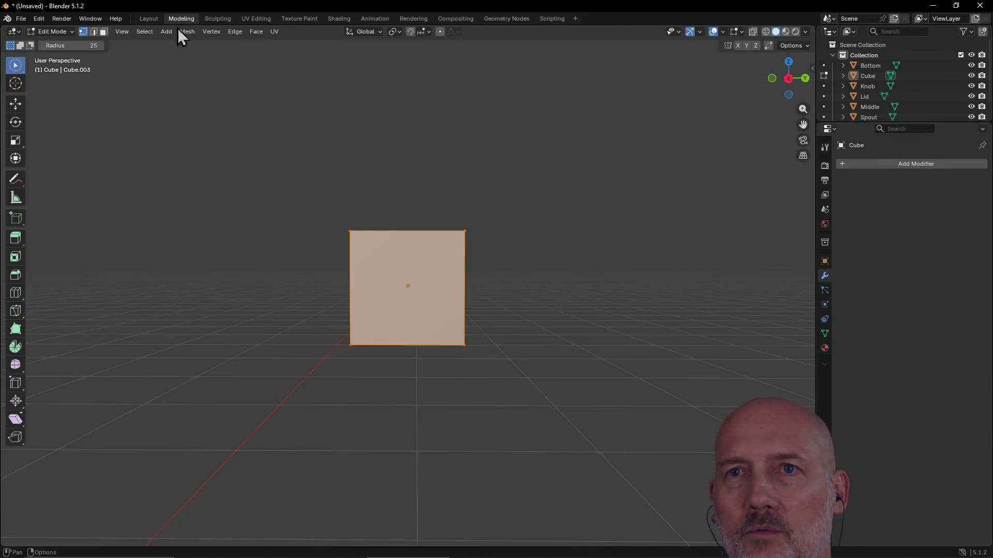
- Zoom out, deselect, orbit toward the pot, and circle-select the cube's outward side face
mouse_move(107, 221)
middle_mouse_down("ctrl")
mouse_move(215, 217)
mouse_move(288, 270)
mouse_move(255, 266)
mouse_move(275, 259)
middle_mouse_up("ctrl")
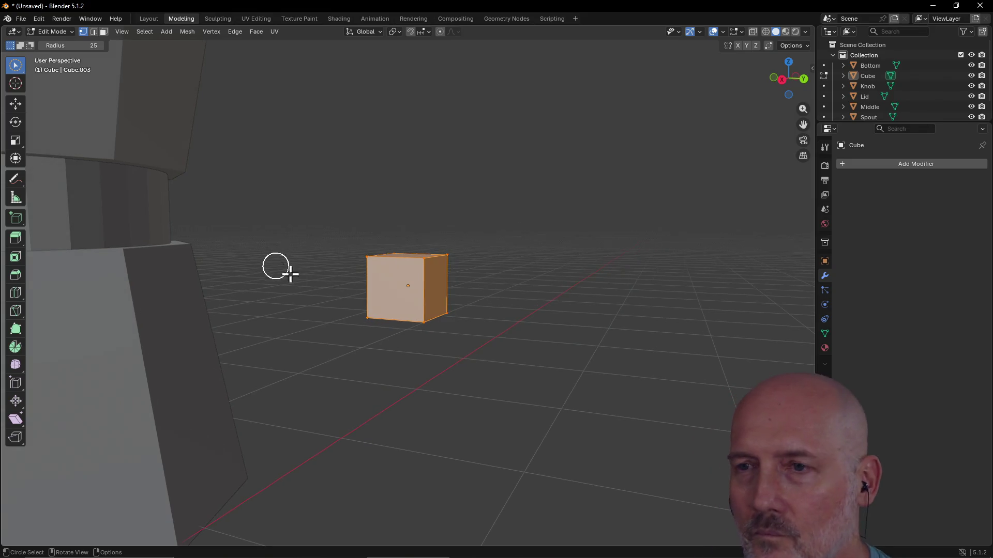
left_click(446, 290)
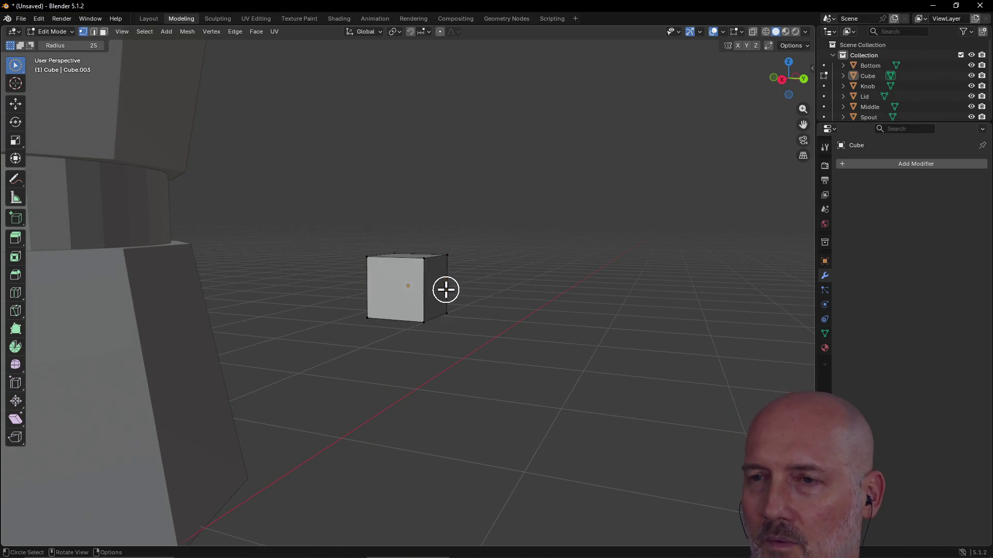
mouse_move(432, 288)
middle_mouse_down()
mouse_move(461, 329)
mouse_move(527, 337)
mouse_move(467, 322)
middle_mouse_up()
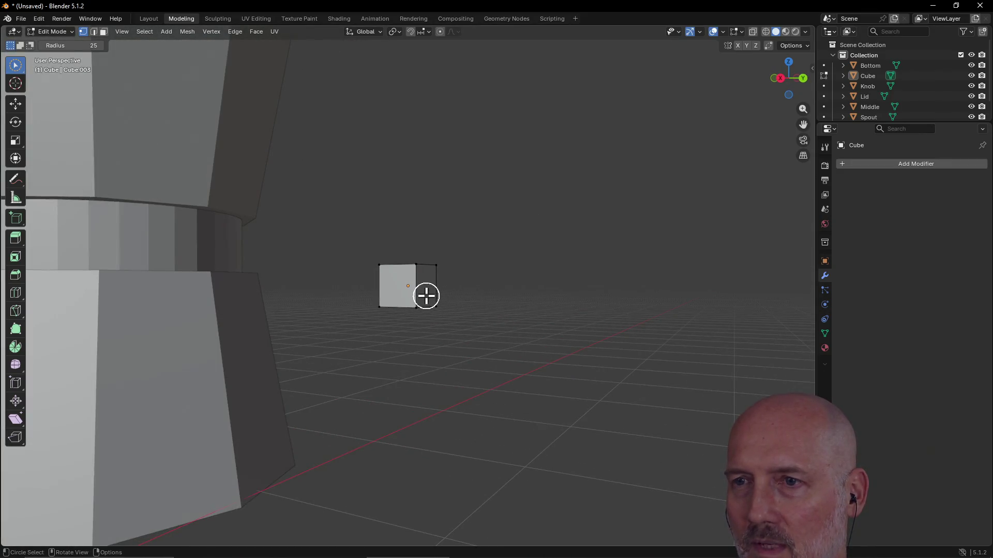
middle_click_drag(423, 281, 374, 297)
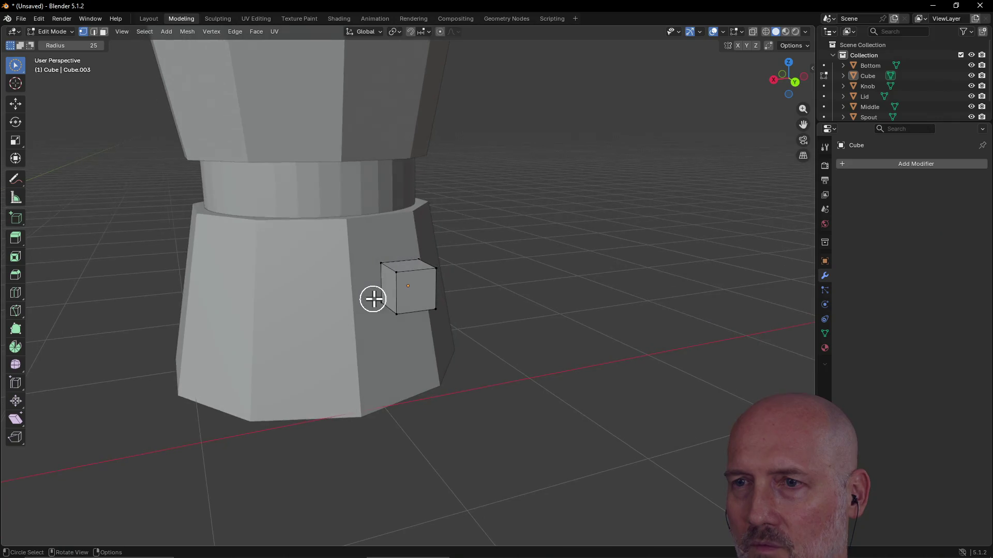
mouse_move(393, 272)
left_mouse_down()
mouse_move(435, 272)
mouse_move(406, 310)
mouse_move(357, 277)
left_mouse_up()
mouse_move(357, 277)
middle_mouse_down()
mouse_move(269, 255)
mouse_move(169, 306)
mouse_move(514, 259)
mouse_move(436, 299)
mouse_move(435, 279)
middle_mouse_up()
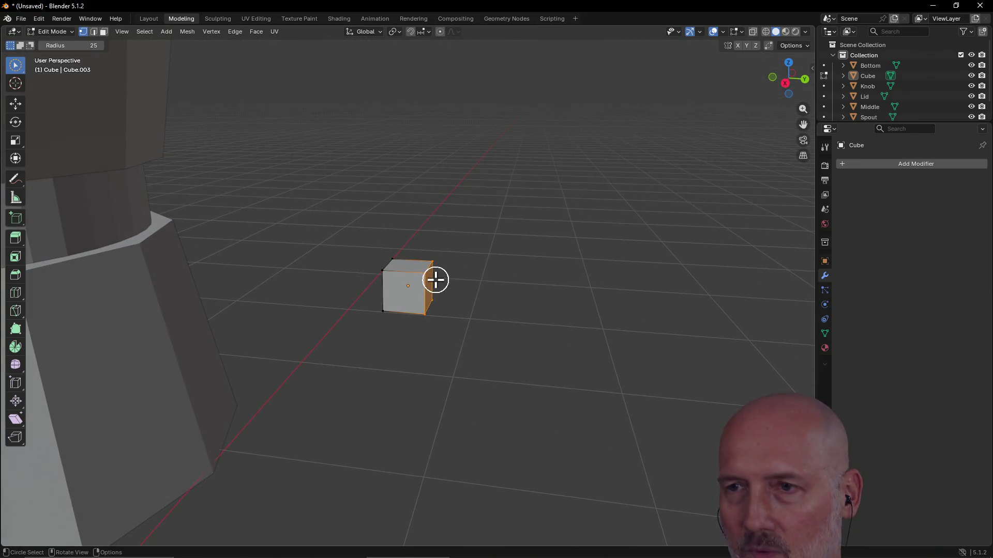
- Extrude the selected side face outward into a bar section
key("e")
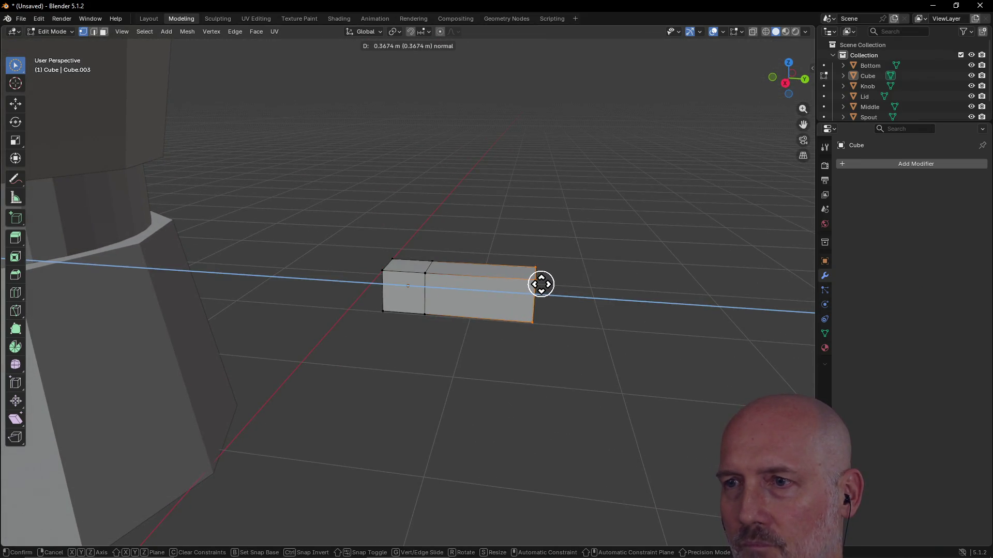
left_click(541, 284)
middle_click_drag(566, 285, 545, 280)
- Extrude the end face again, trial a downward bend and corner move, then undo the bend
key("e")
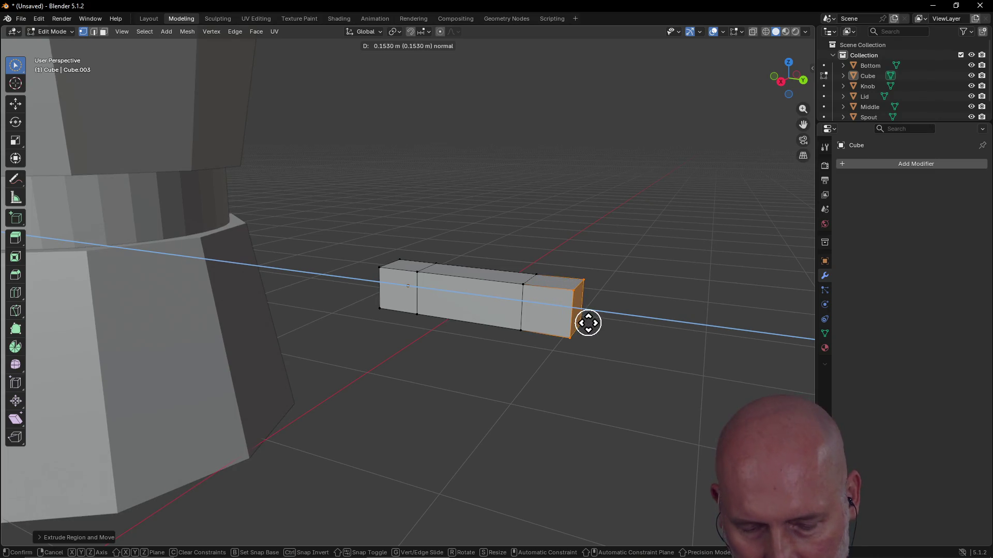
key("c")
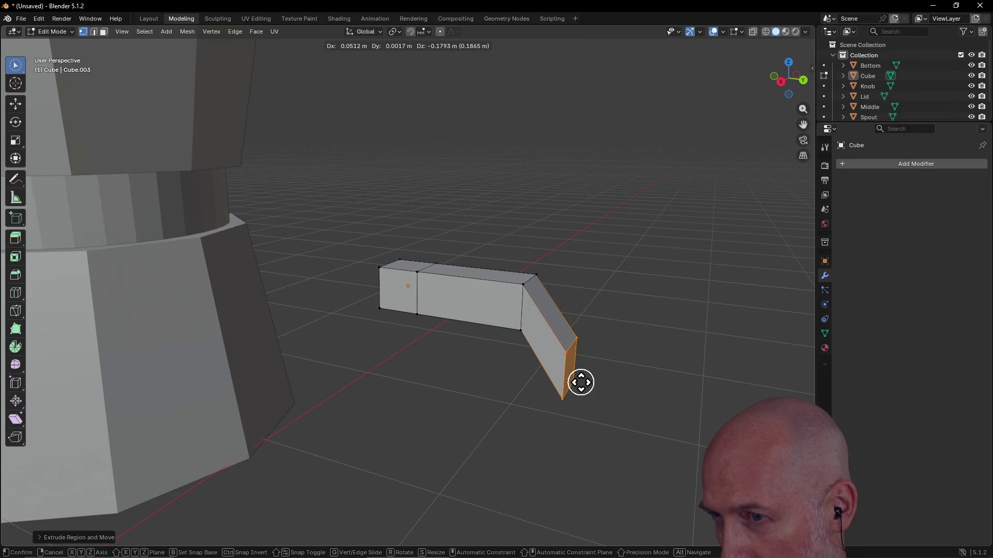
left_click(581, 383)
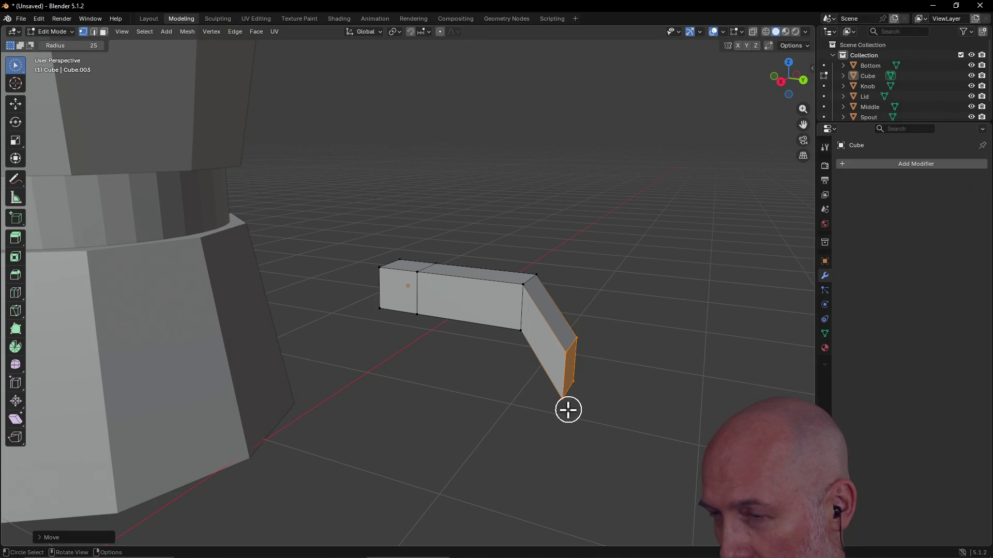
left_click(562, 403)
key("c")
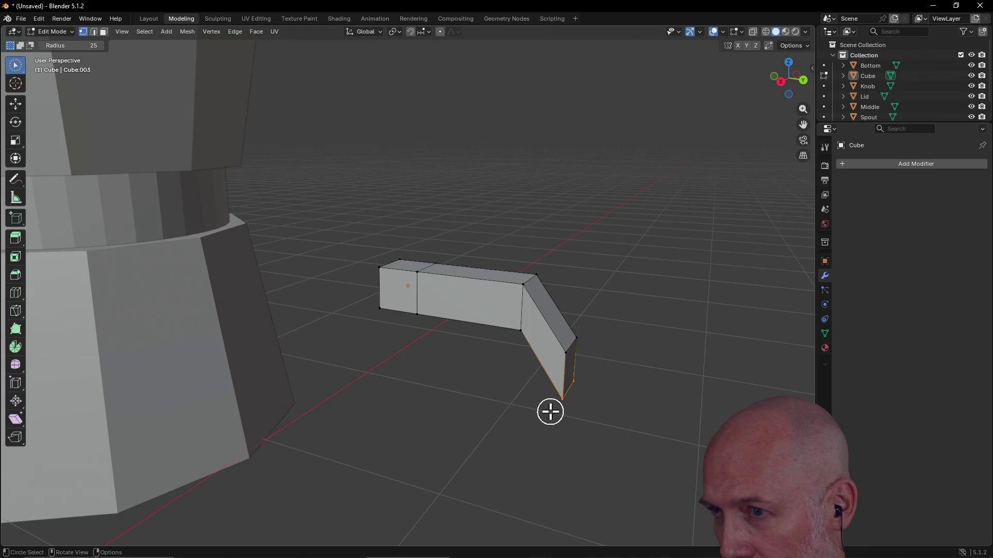
key("Escape")
key("g")
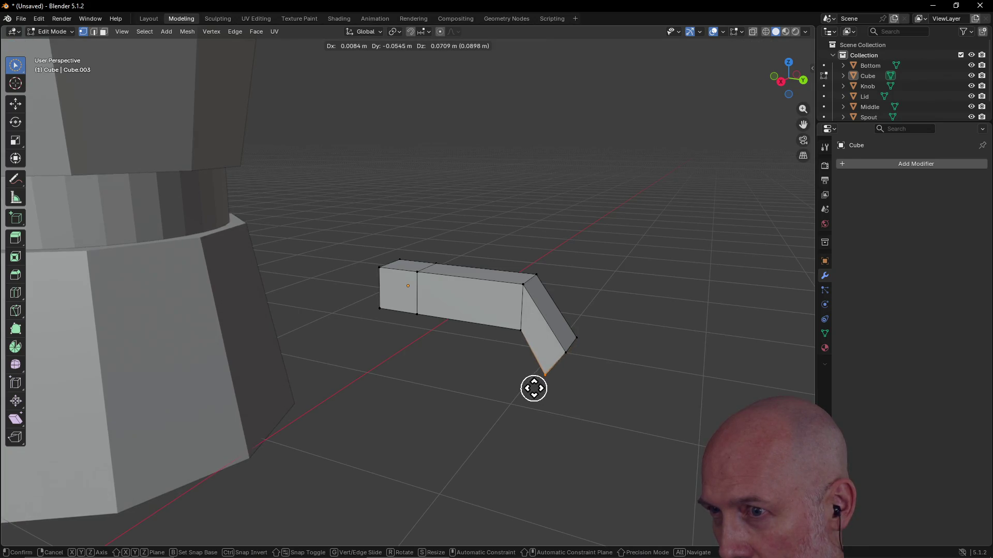
left_click(531, 384)
mouse_move(583, 405)
middle_mouse_down()
mouse_move(532, 388)
mouse_move(511, 361)
mouse_move(558, 433)
middle_mouse_up()
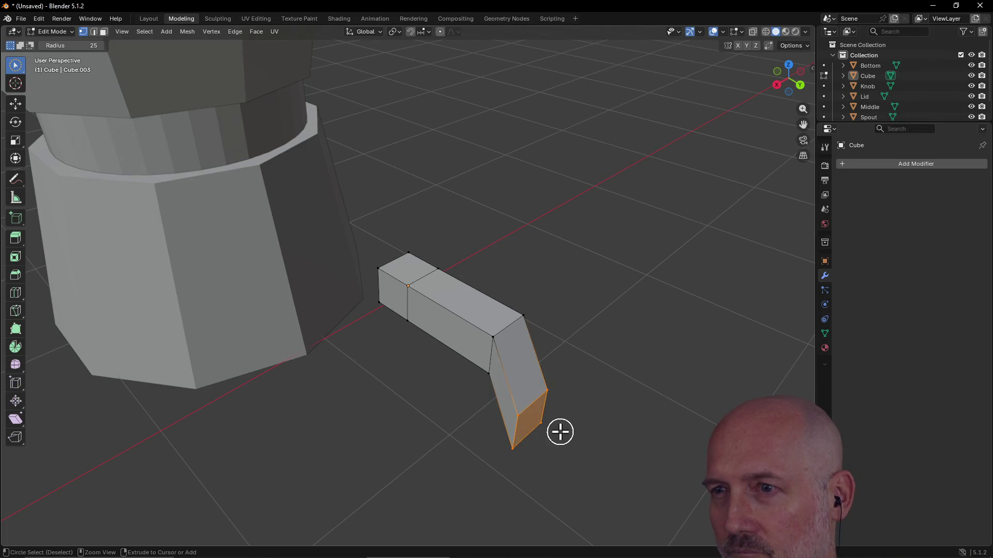
key("ctrl+z")
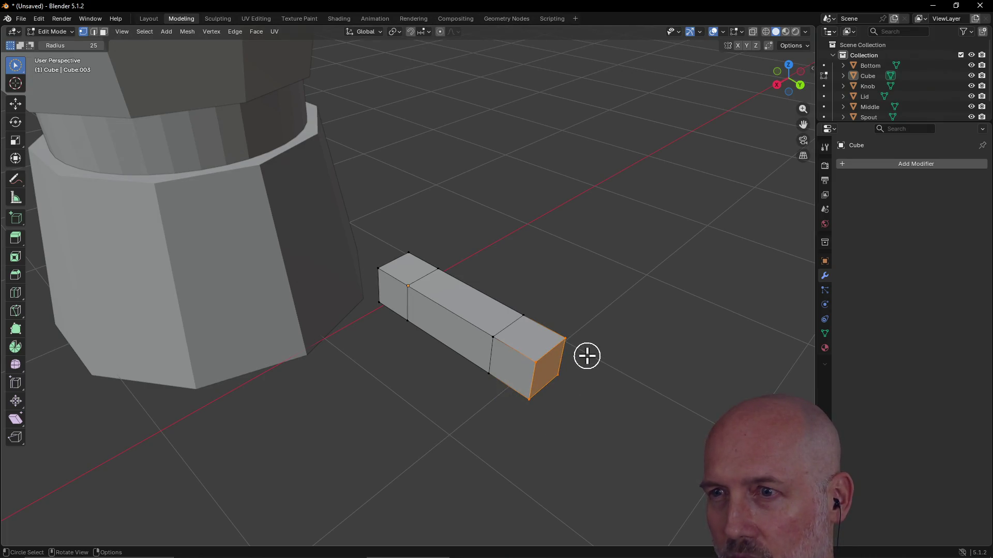
key("grave")
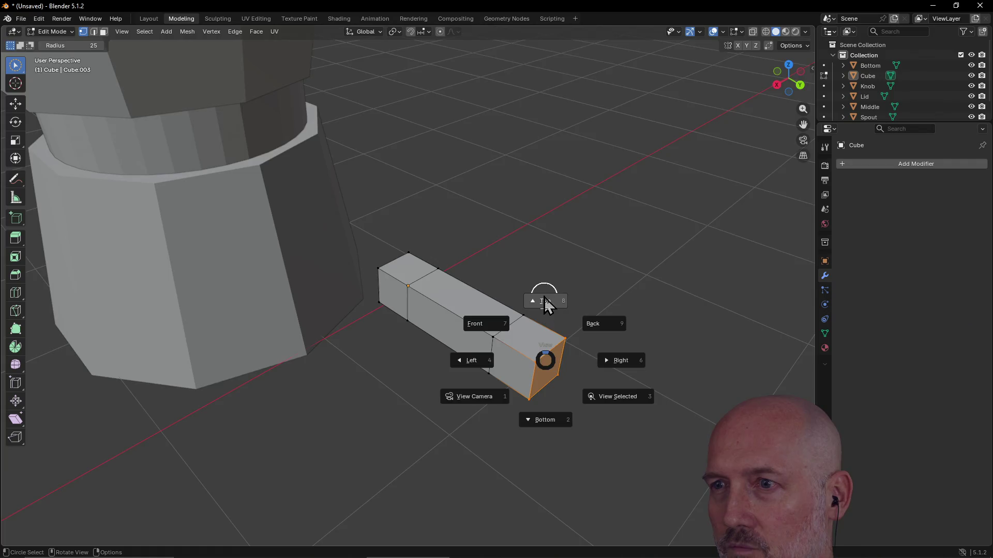
- Switch to Top orthographic view, centre the bar, and split the viewport side by side
left_click(545, 300)
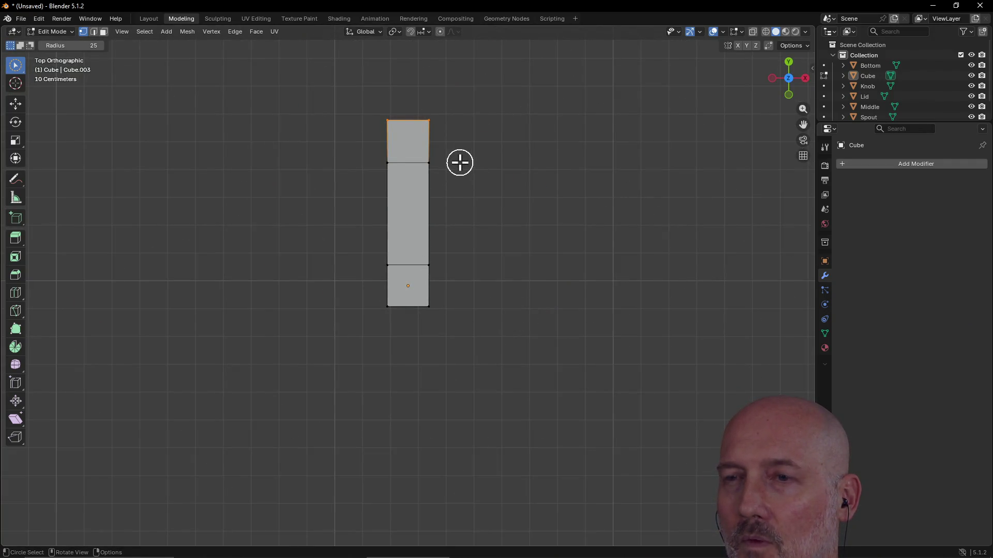
mouse_move(458, 184)
middle_mouse_down("shift")
mouse_move(465, 248)
mouse_move(446, 289)
middle_mouse_up("shift")
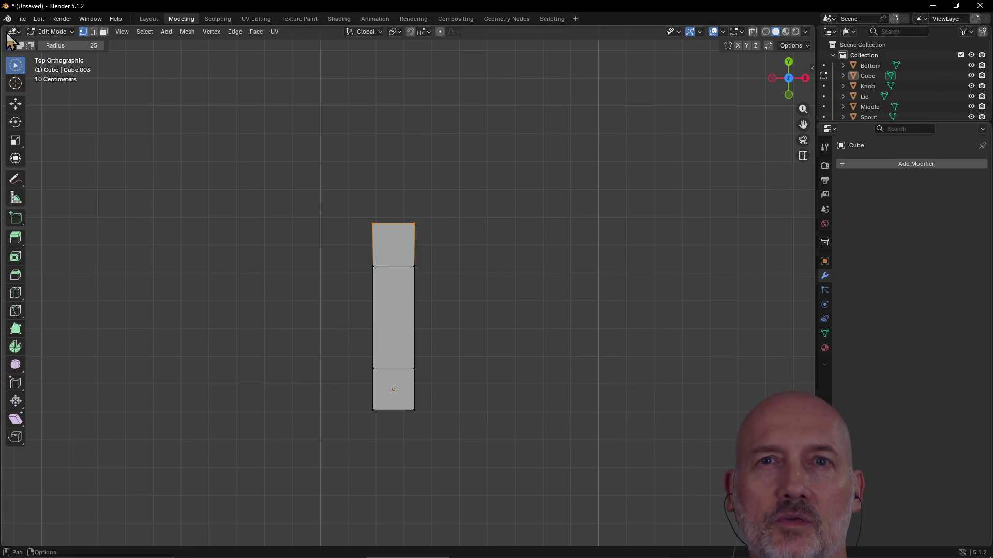
mouse_move(3, 22)
left_mouse_down()
mouse_move(111, 80)
mouse_move(576, 98)
mouse_move(497, 104)
left_mouse_up()
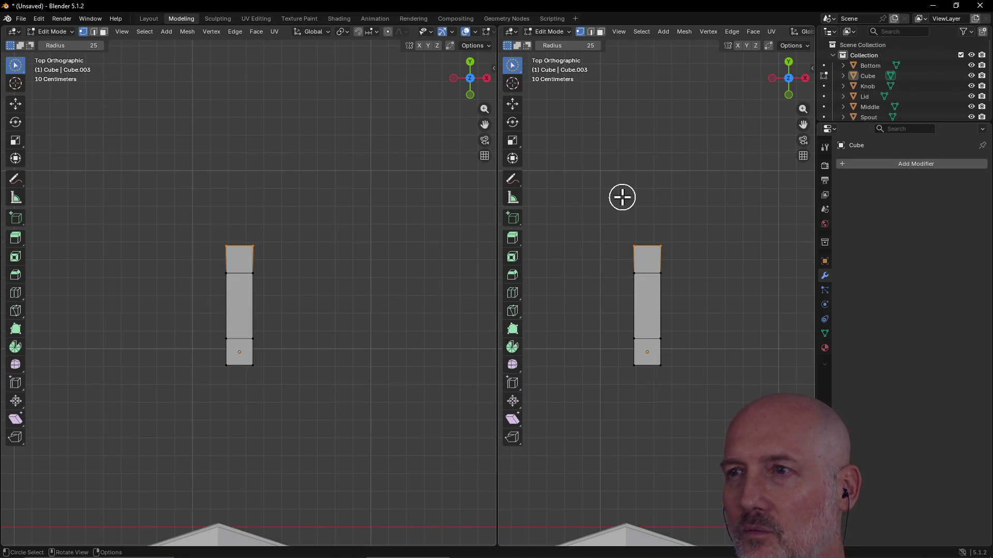
- Set the right pane to Right view, split off a lower Top pane, and orbit the left pane
key("grave")
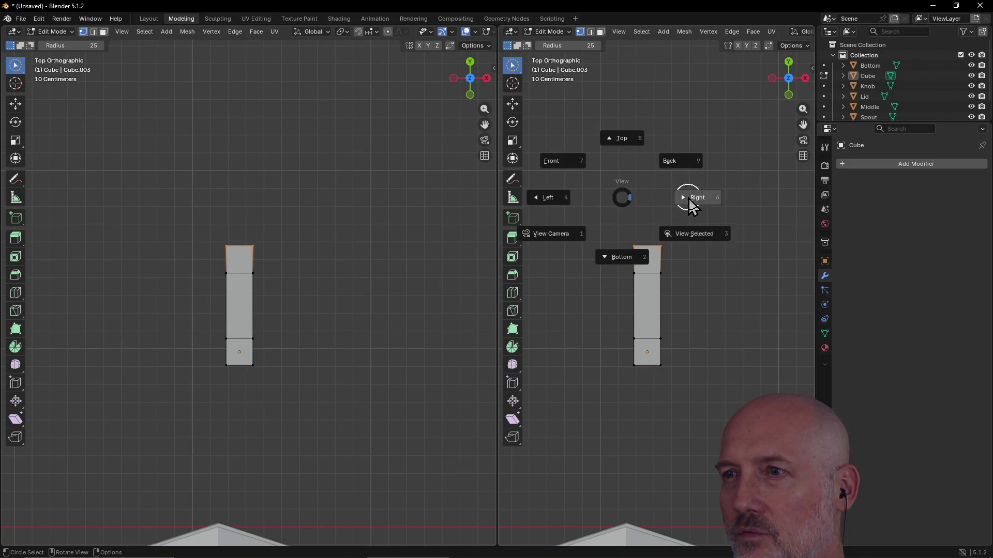
left_click(690, 199)
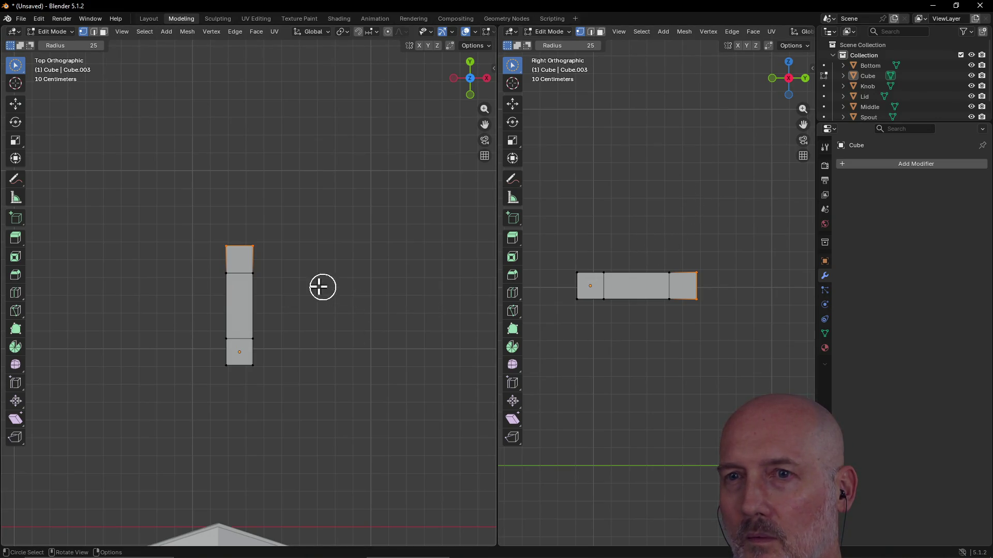
left_click_drag(501, 27, 508, 288)
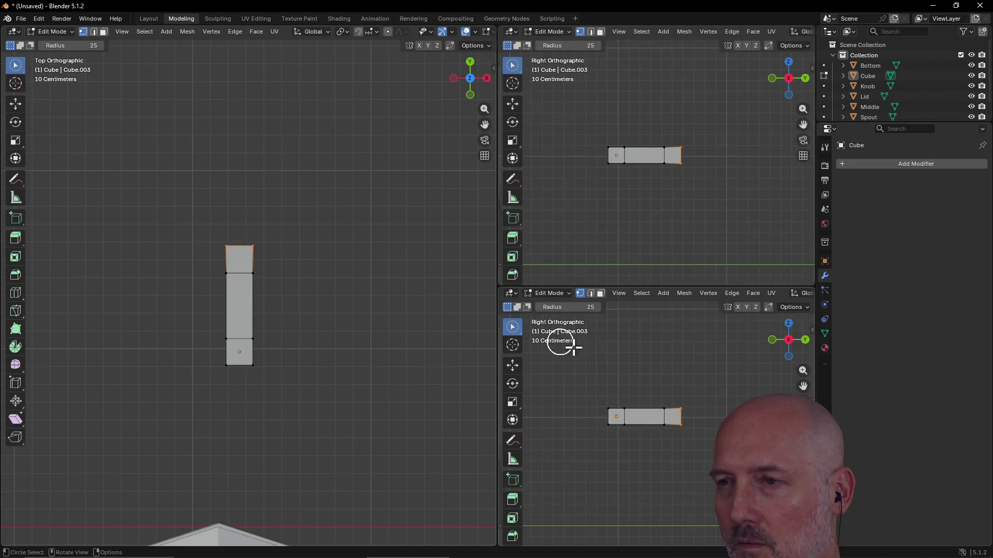
key("grave")
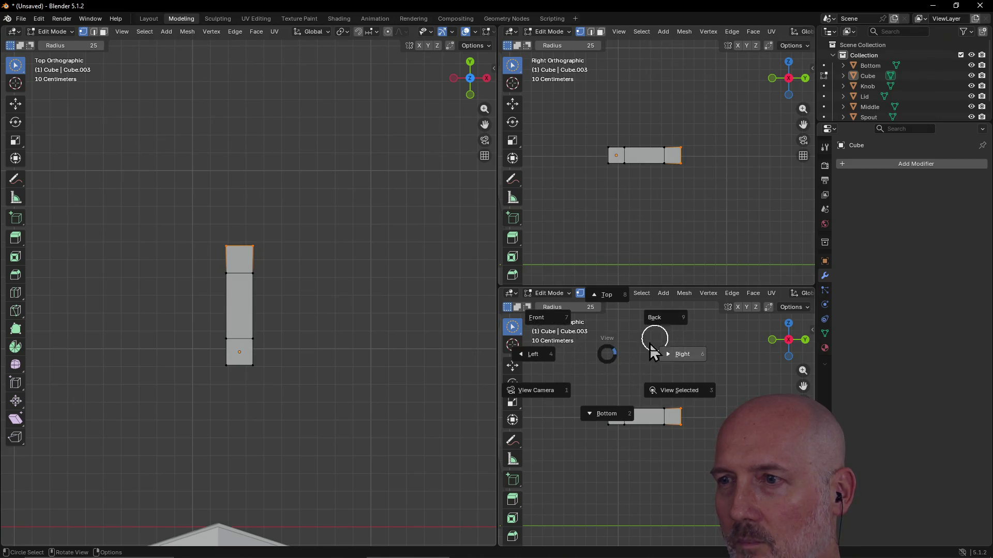
left_click(605, 303)
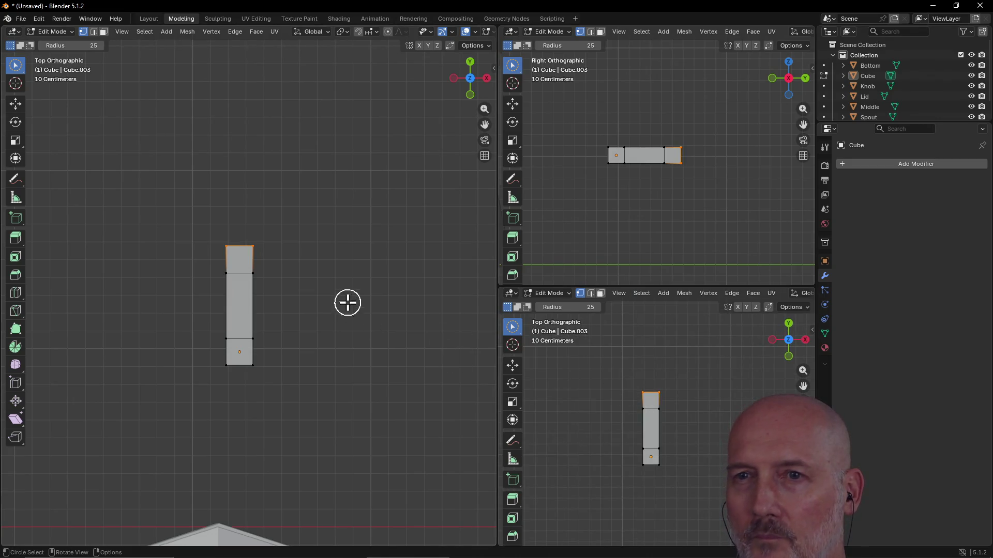
mouse_move(346, 315)
middle_mouse_down()
mouse_move(206, 222)
mouse_move(206, 203)
mouse_move(273, 275)
middle_mouse_up()
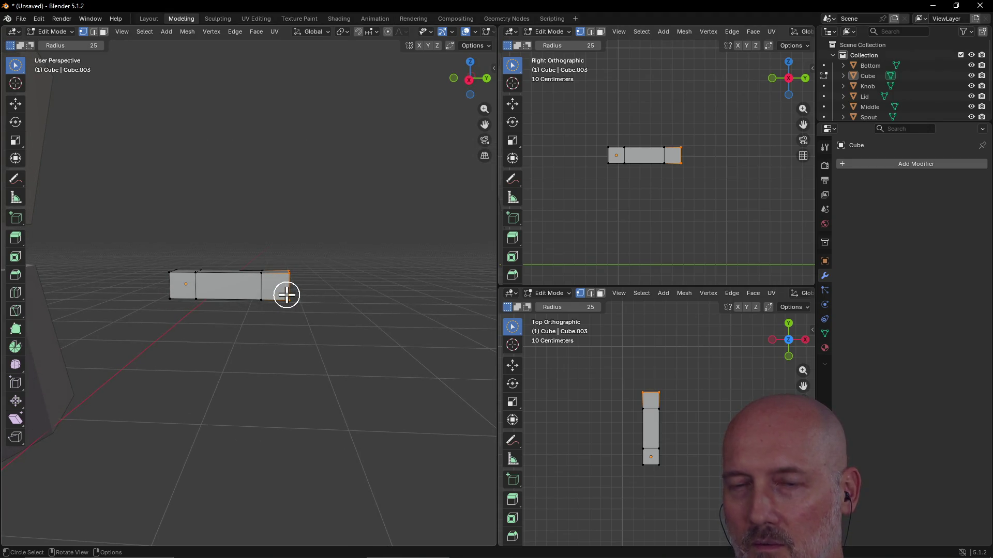
key("e")
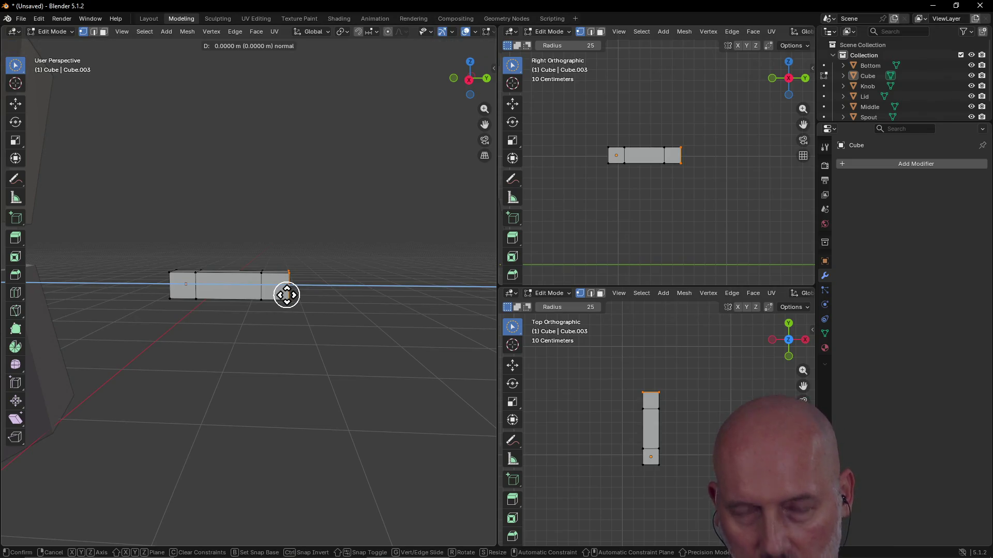
key("c")
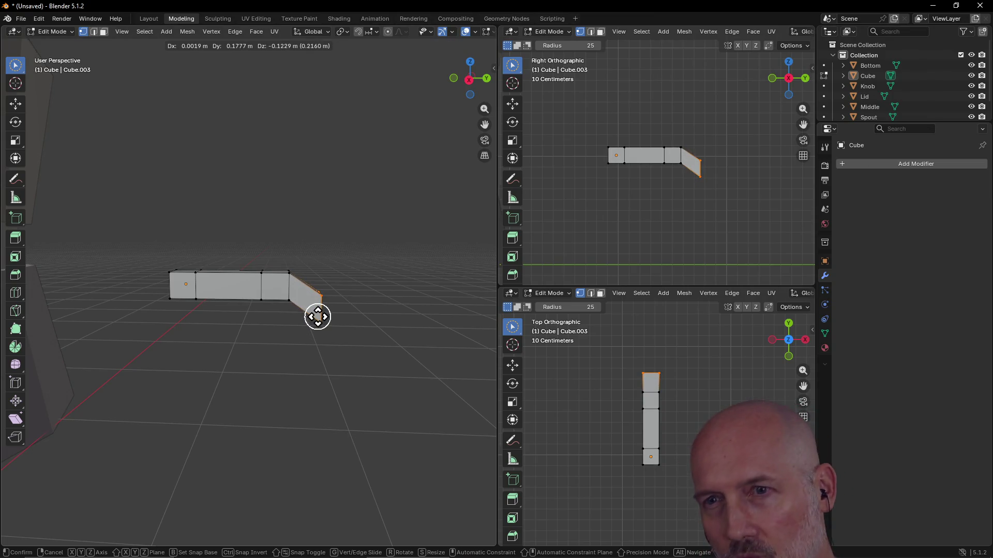
key("ctrl")
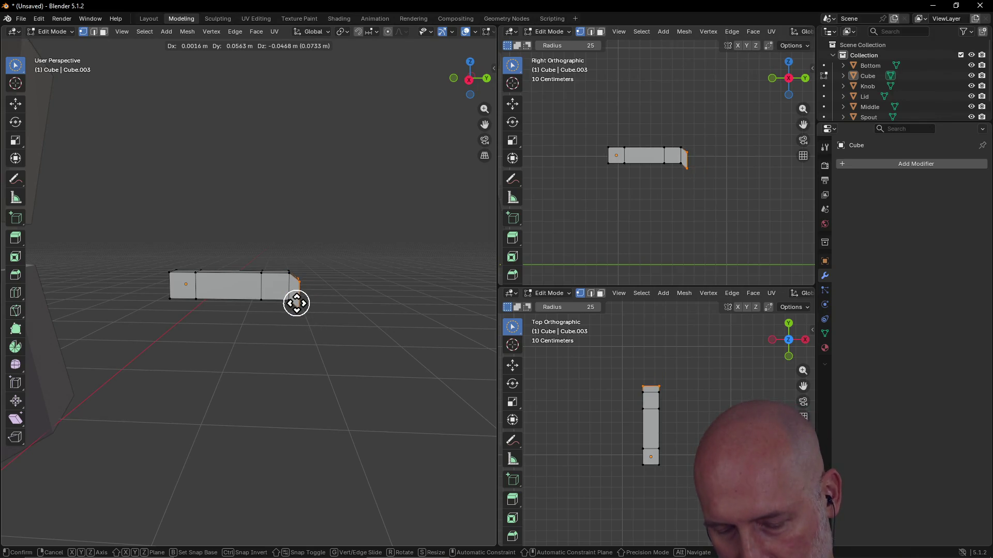
right_click(297, 303)
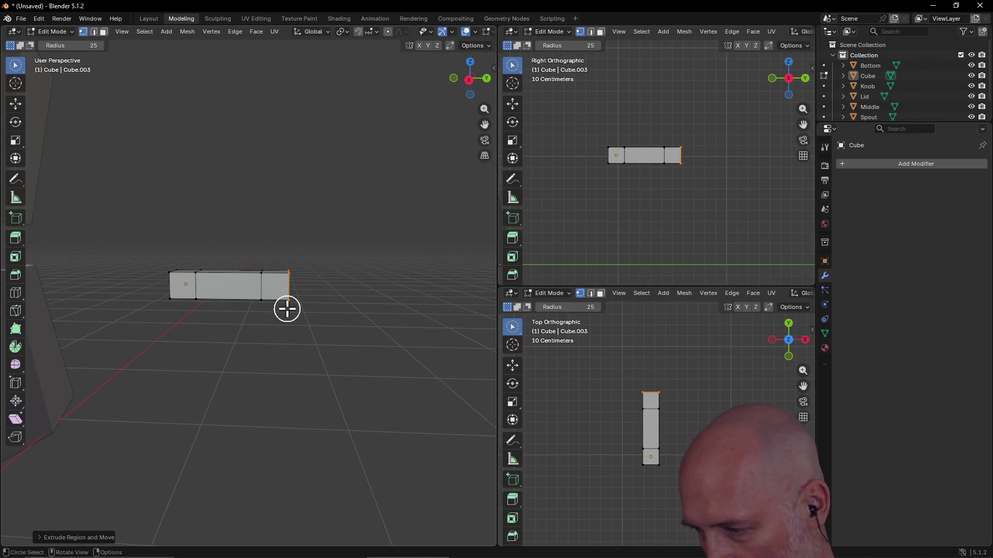
key("g")
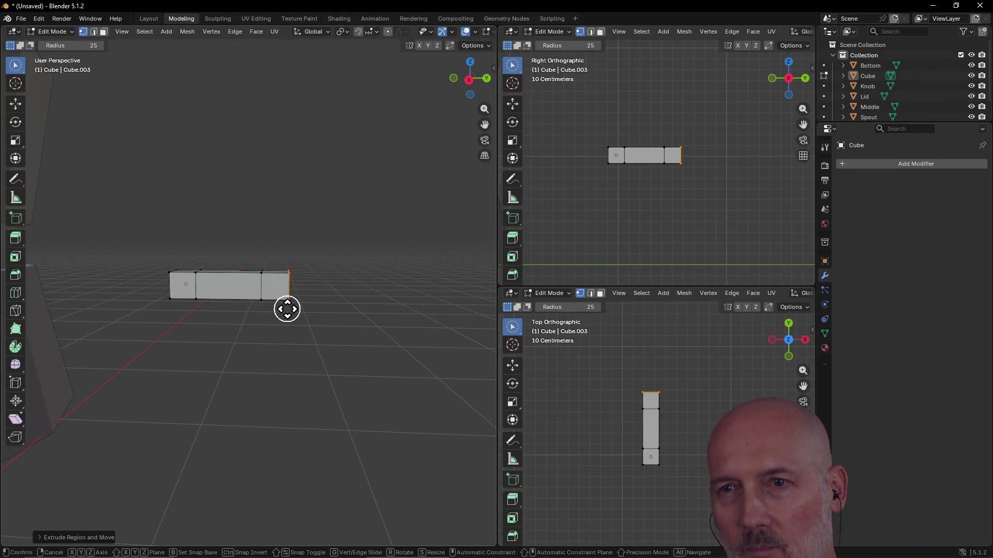
key("z")
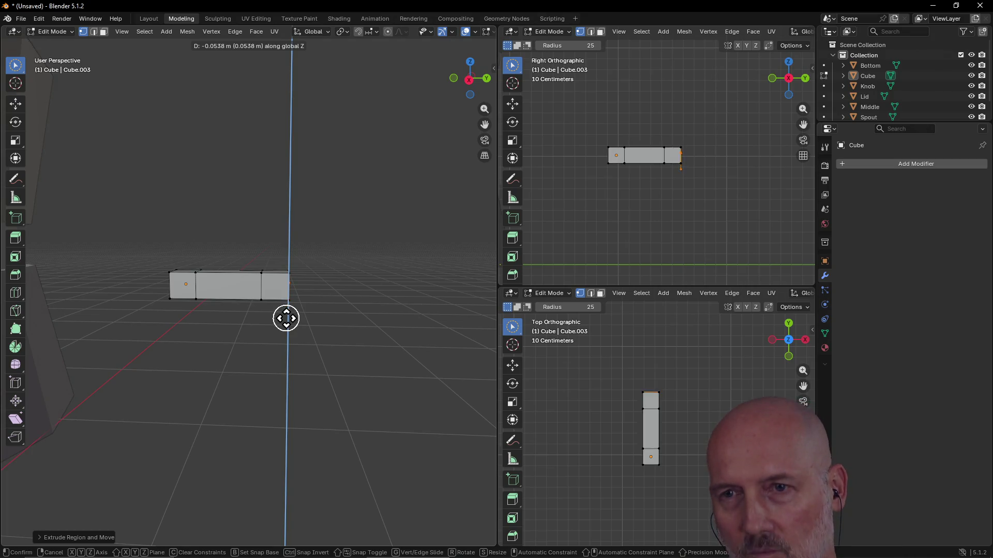
right_click(319, 301)
scroll(325, 295, "up", 1)
mouse_move(325, 295)
middle_mouse_down()
mouse_move(243, 303)
mouse_move(277, 290)
mouse_move(353, 297)
mouse_move(261, 321)
mouse_move(252, 295)
mouse_move(251, 337)
middle_mouse_up()
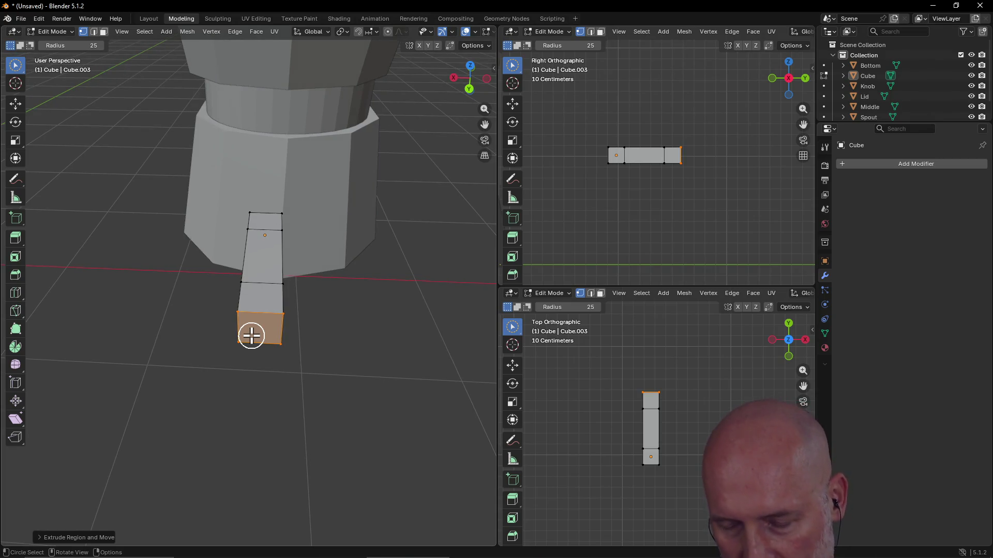
key("e")
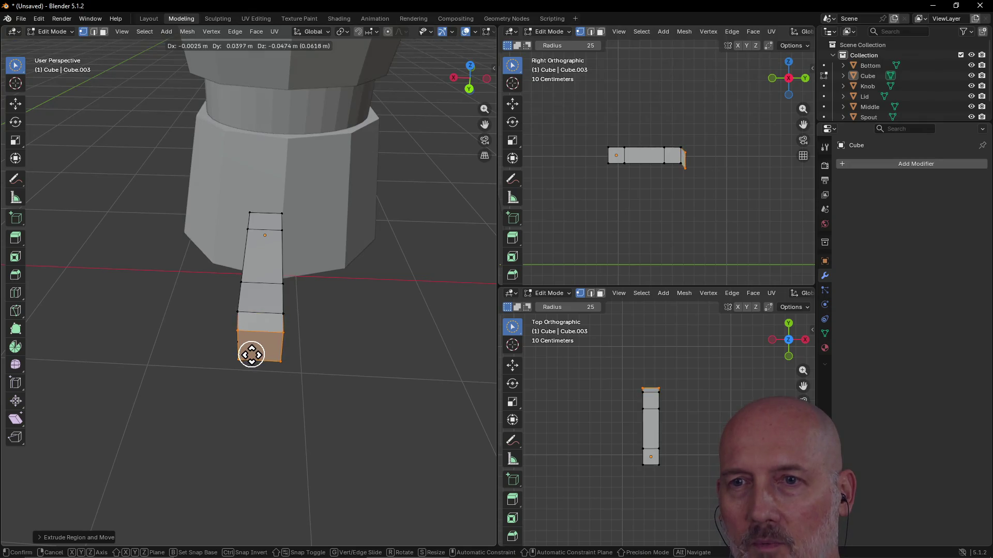
key("y")
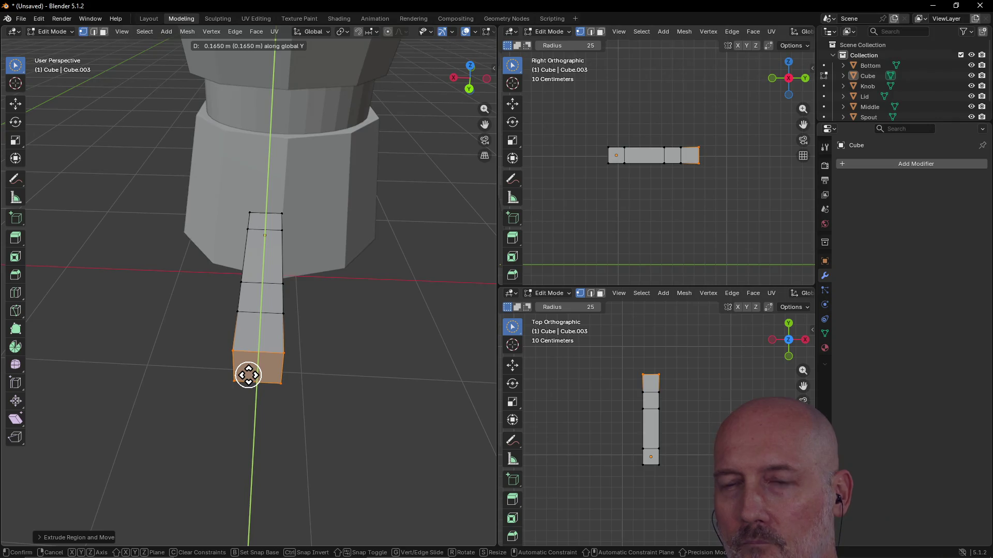
key("z")
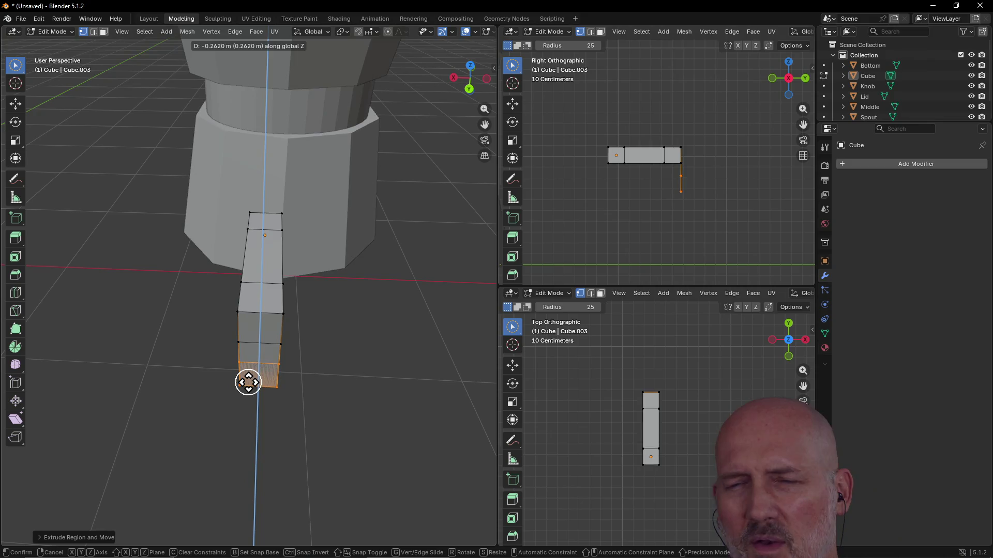
right_click(248, 382)
mouse_move(233, 339)
middle_mouse_down()
mouse_move(366, 304)
mouse_move(325, 293)
mouse_move(349, 288)
middle_mouse_up()
key("e")
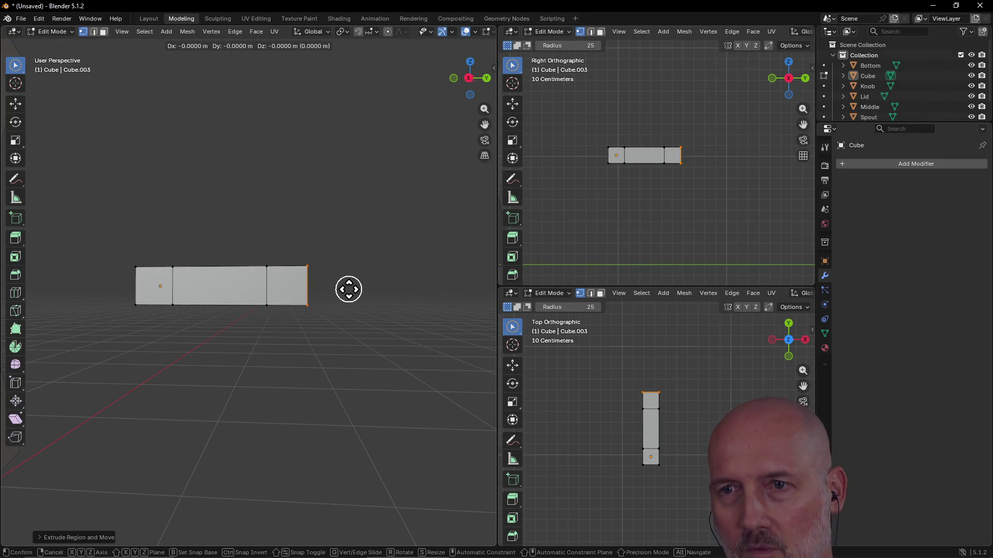
key("z")
left_click(349, 289)
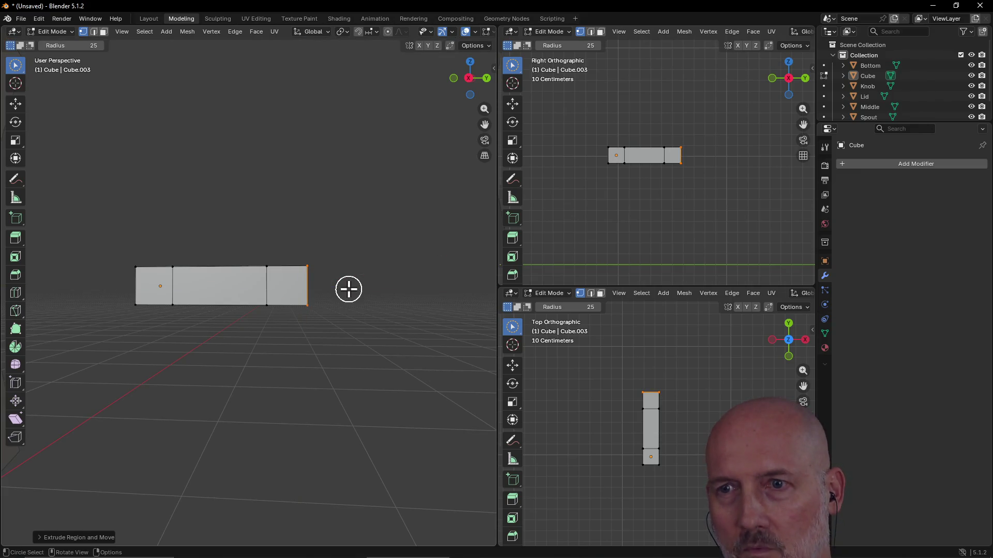
left_click(296, 263)
mouse_move(302, 257)
middle_mouse_down()
mouse_move(251, 273)
mouse_move(337, 288)
mouse_move(266, 290)
mouse_move(200, 276)
mouse_move(237, 265)
middle_mouse_up()
key("c")
left_click_drag(256, 276, 288, 274)
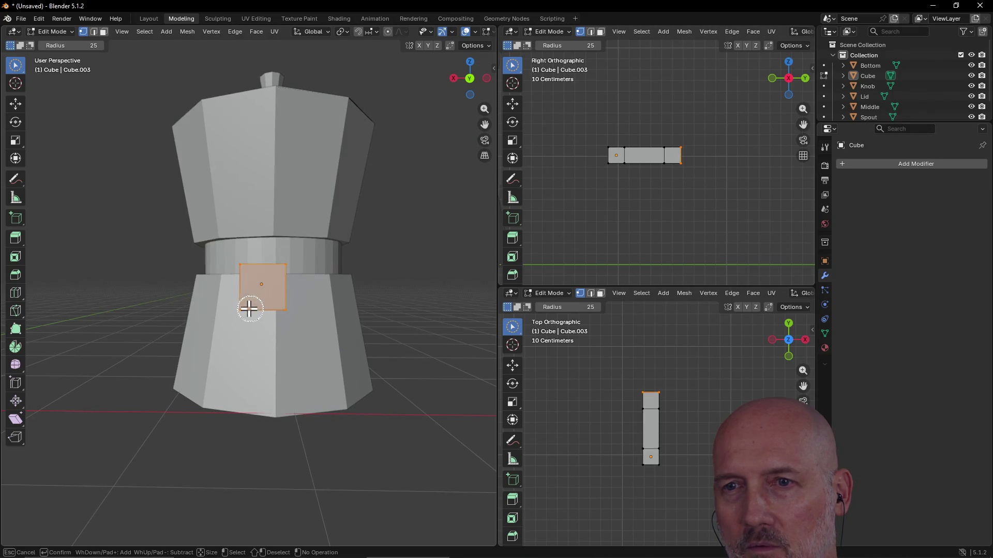
mouse_move(239, 306)
middle_mouse_down()
mouse_move(312, 317)
mouse_move(331, 306)
middle_mouse_up()
key("e")
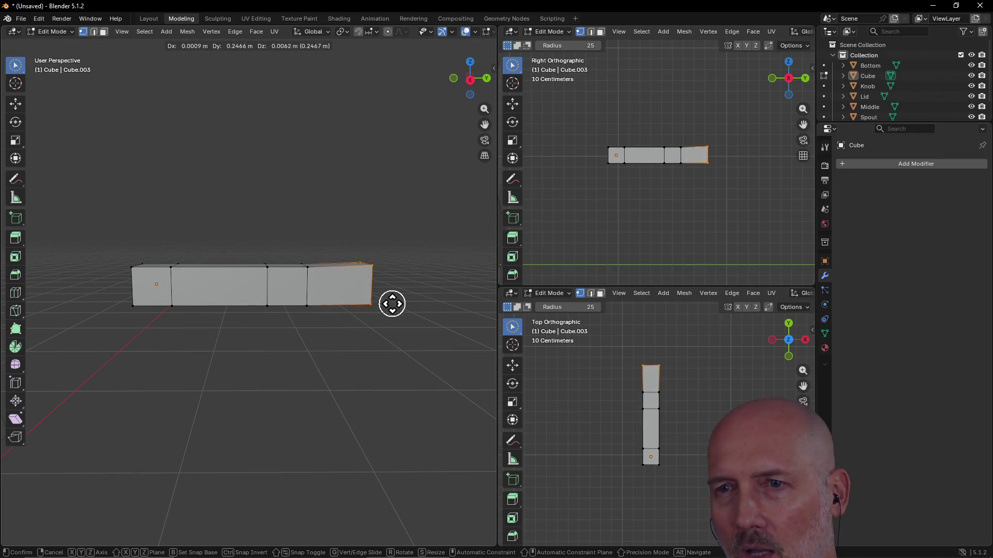
left_click(388, 326)
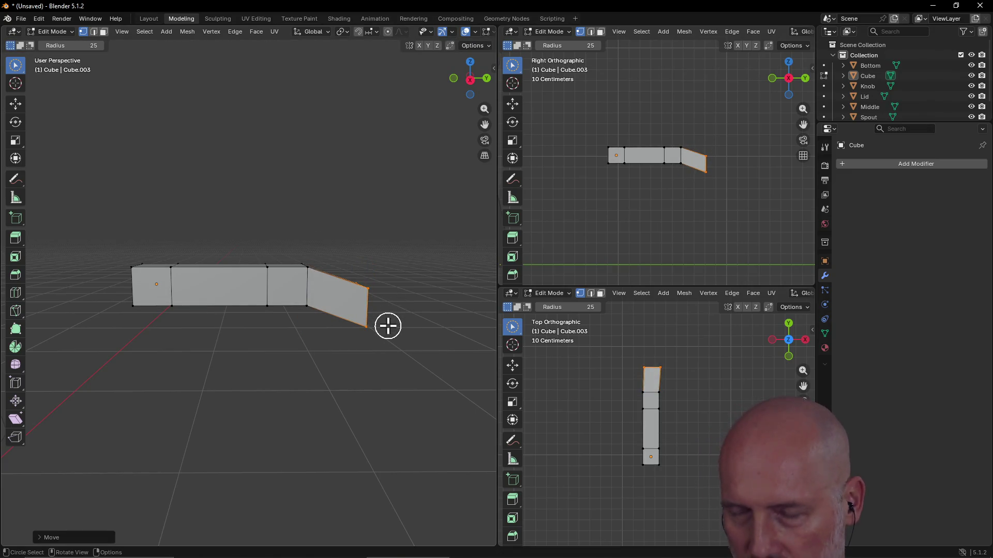
key("x")
left_click(387, 316)
mouse_move(387, 316)
middle_mouse_down()
mouse_move(323, 286)
mouse_move(221, 270)
mouse_move(266, 261)
mouse_move(239, 272)
mouse_move(365, 271)
mouse_move(332, 296)
middle_mouse_up()
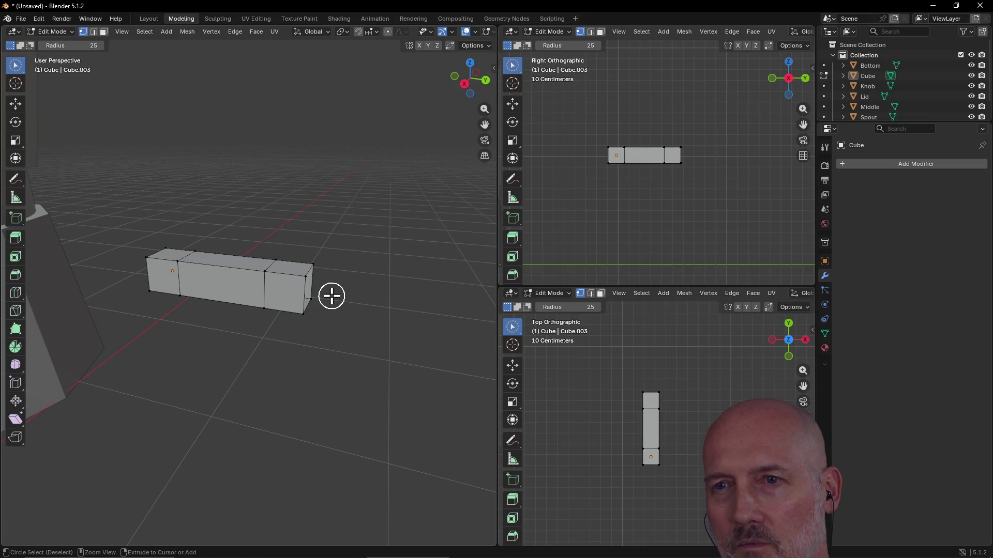
- Discard the angled extrusion at the bar's end, restoring the straight three-section bar
right_click(331, 296, "ctrl")
key("g")
key("g")
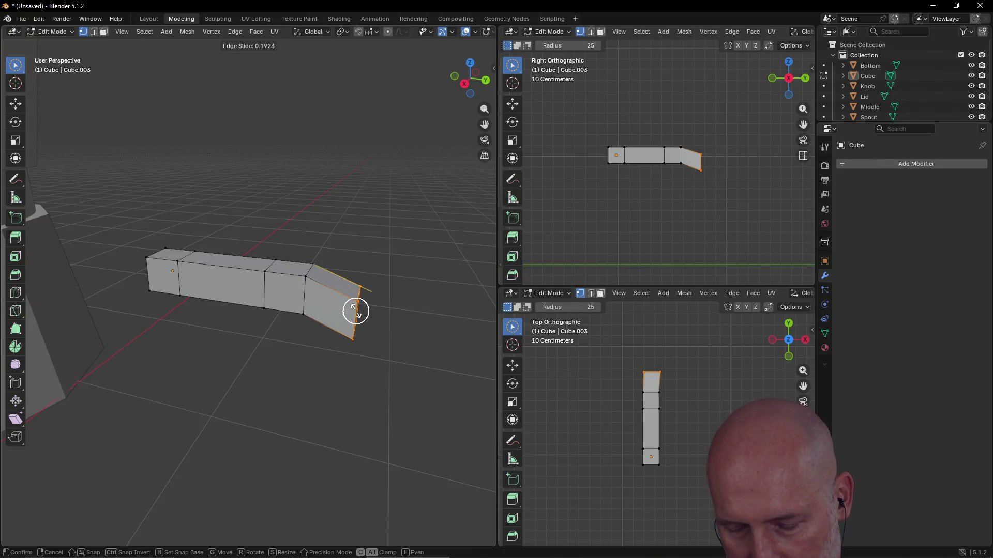
right_click(356, 311)
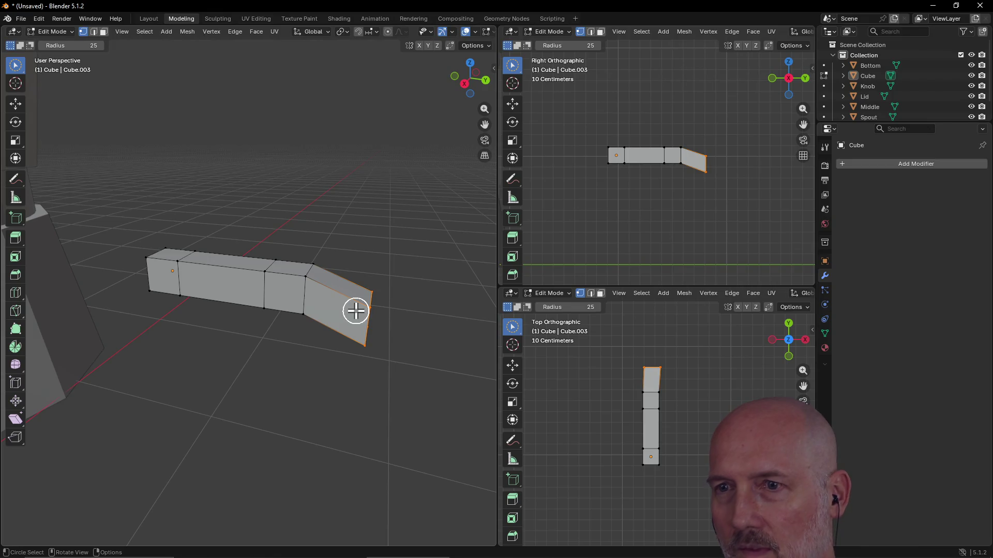
key("ctrl+z")
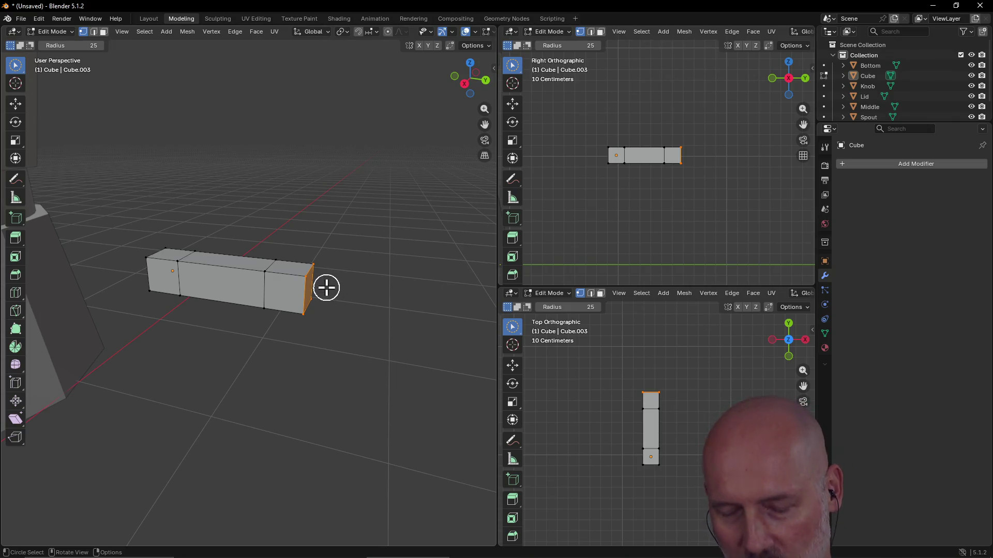
- Extend the end face straight along Y by about 0.29 m, adding a fourth section
key("g")
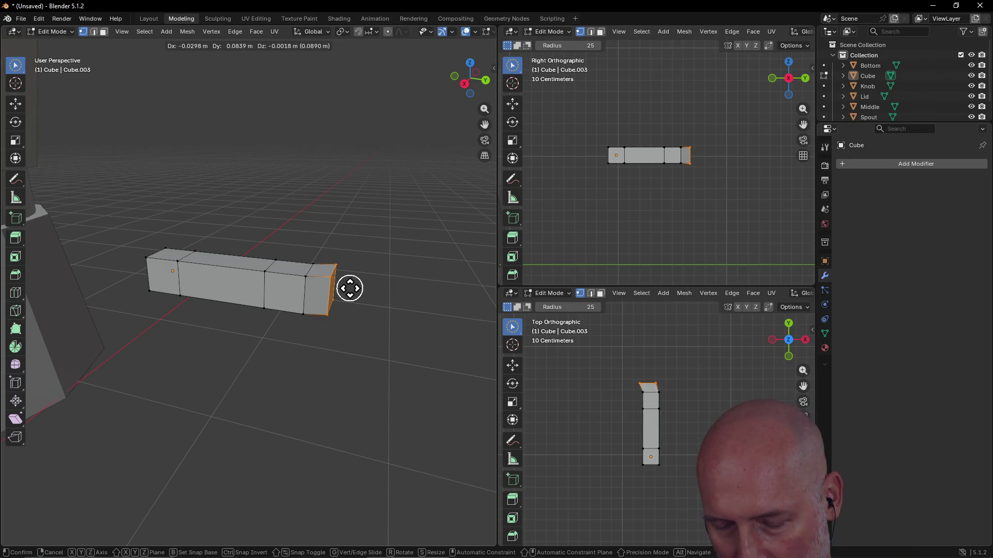
key("y")
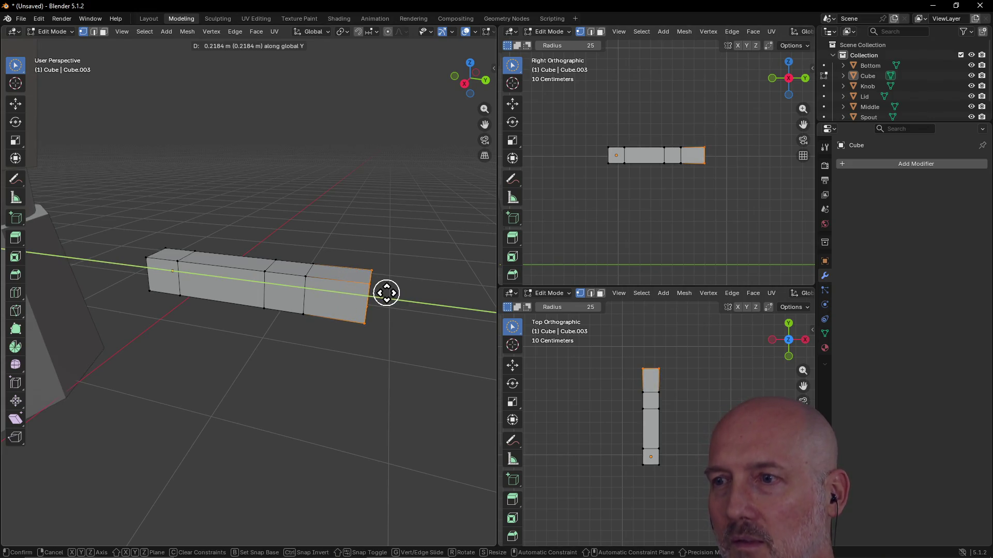
key("z")
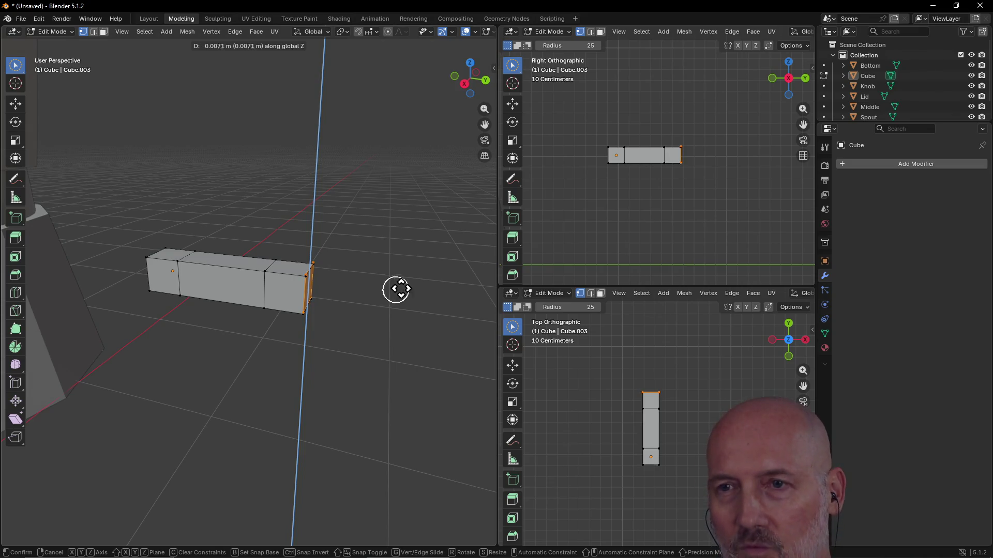
key("y")
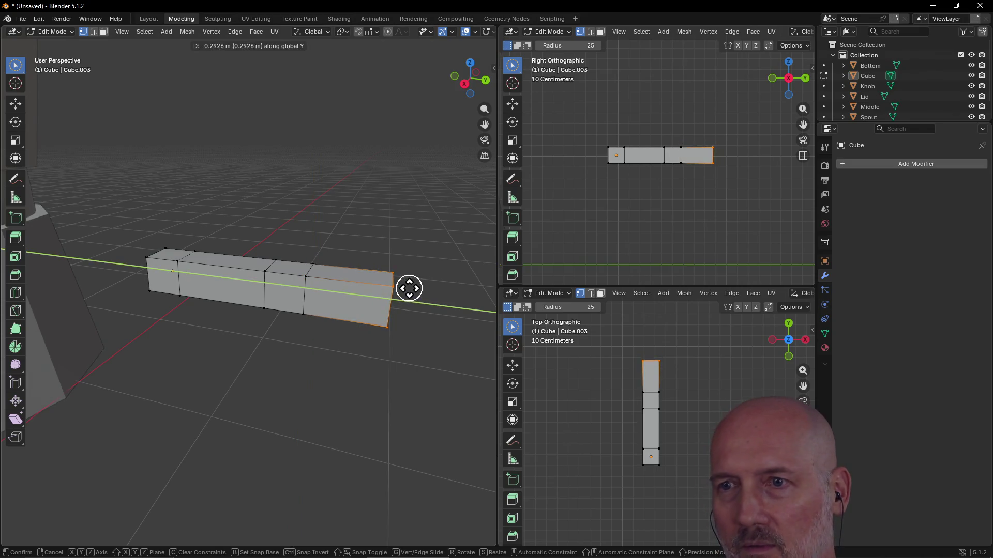
left_click(406, 290)
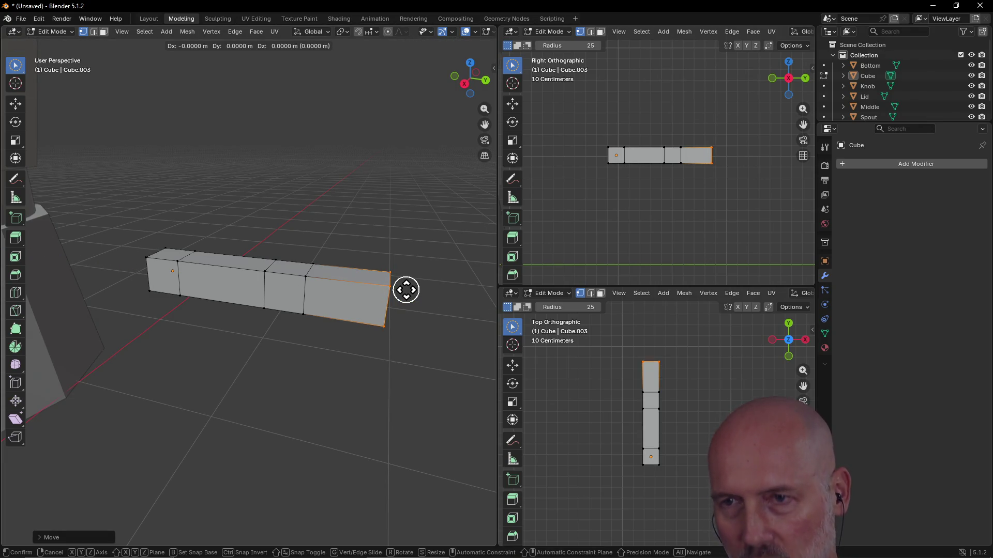
key("z")
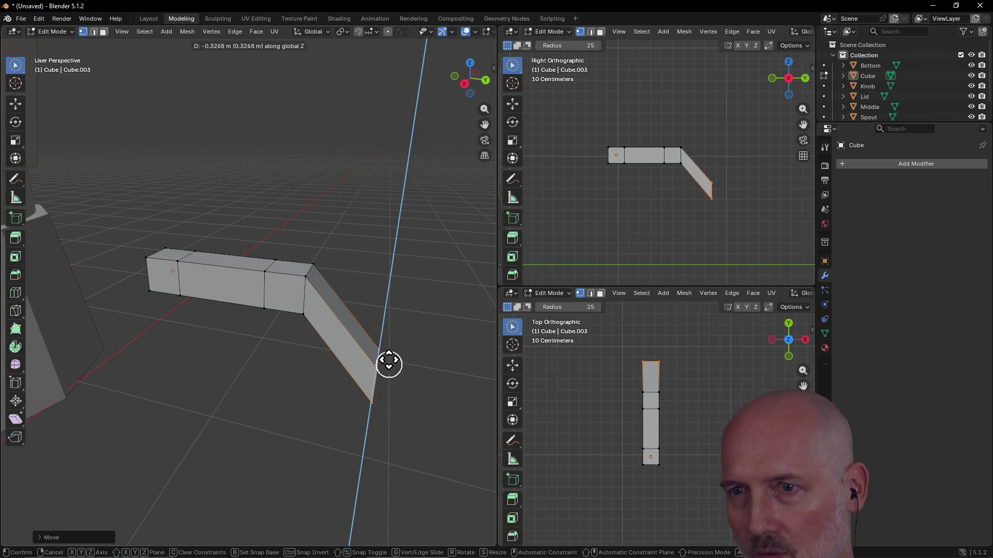
- Lower the new end face along Z and shift the tip along Y so it angles down
left_click(391, 335)
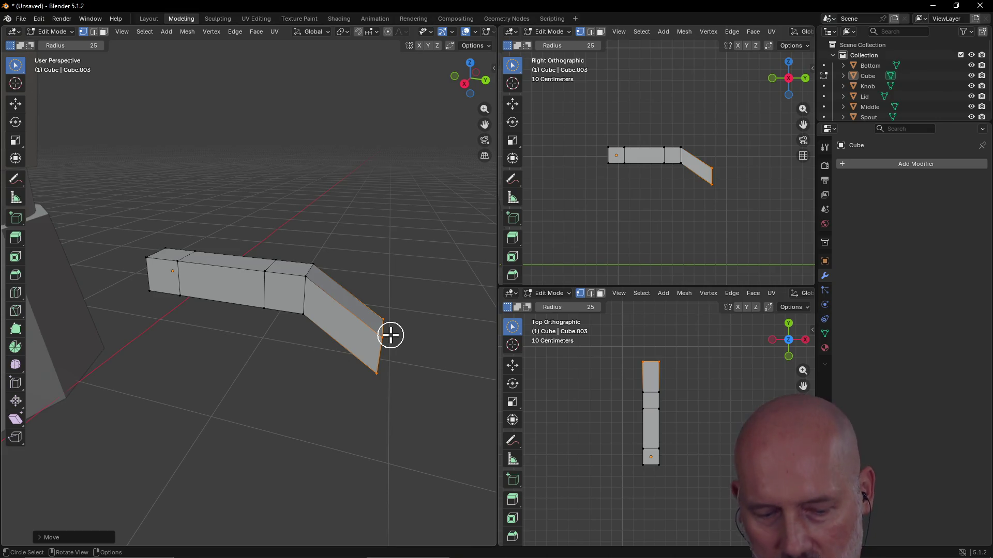
key("g")
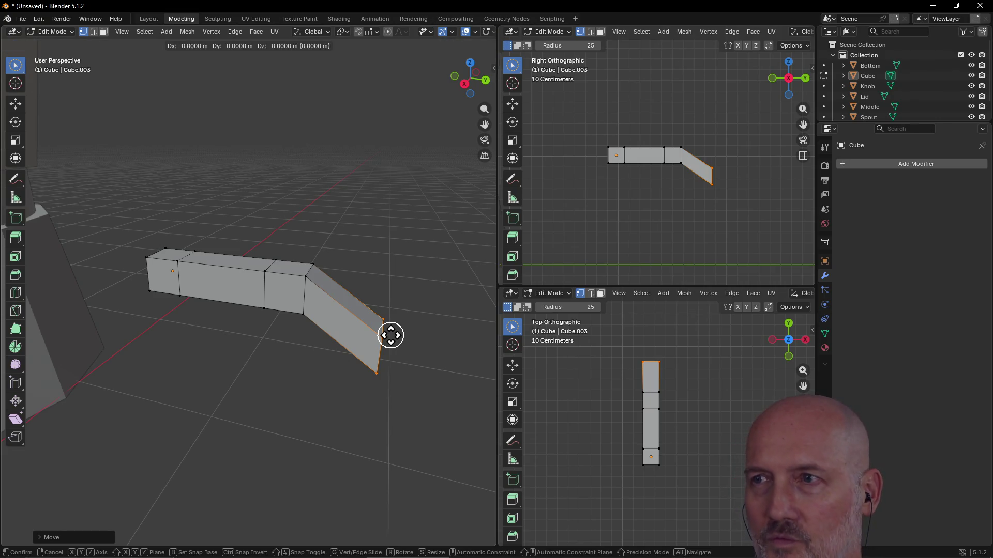
key("z")
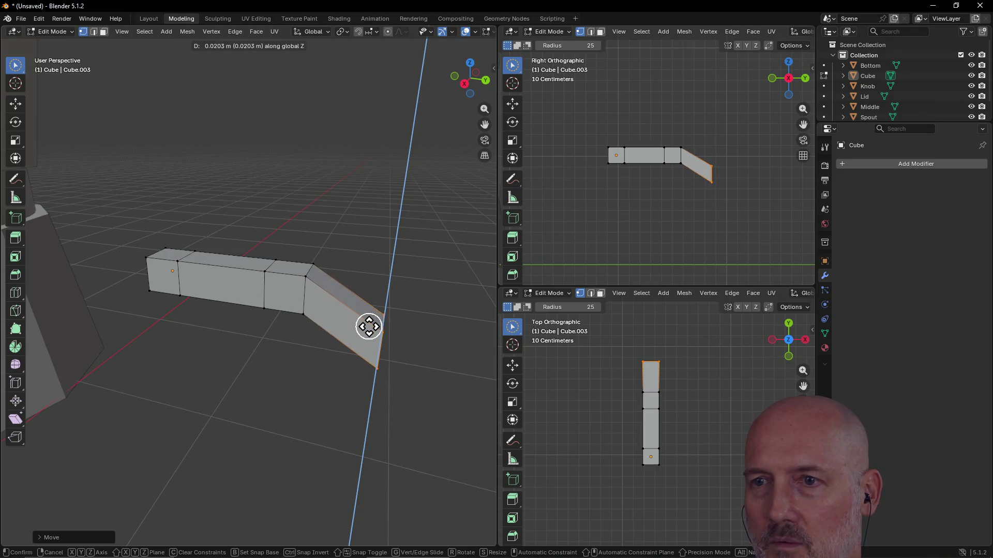
key("y")
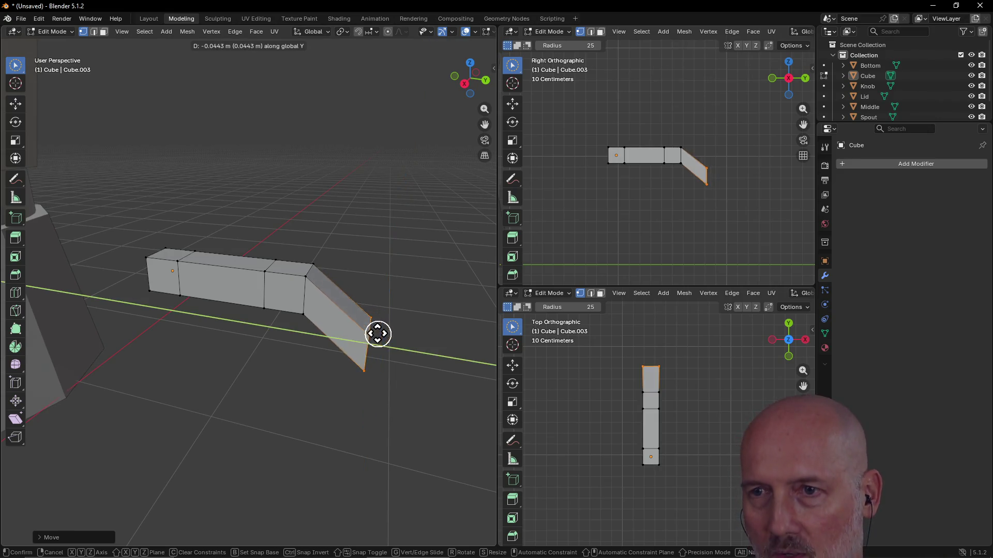
left_click(351, 321)
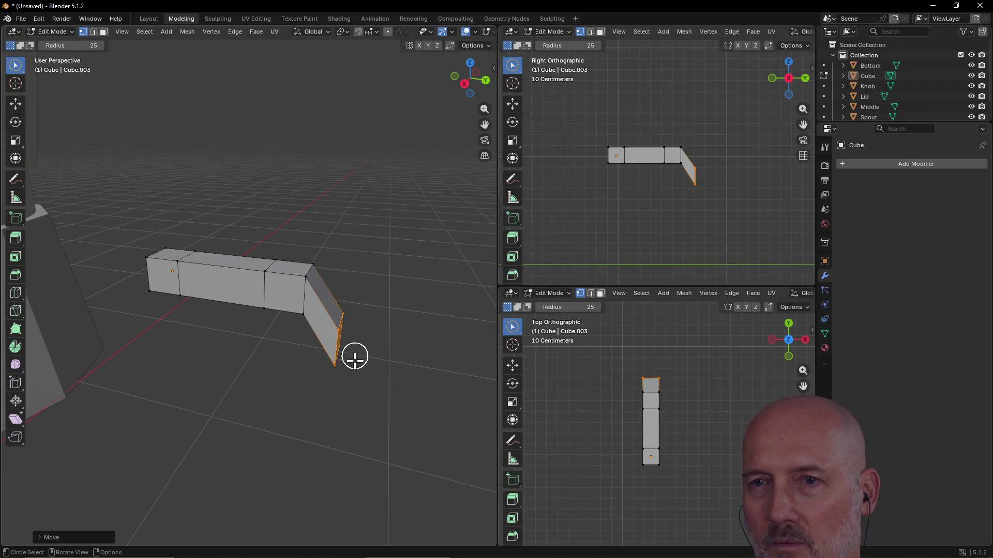
- Clear the selection and select the edges at the bend corner
mouse_move(290, 350)
middle_mouse_down()
mouse_move(339, 315)
mouse_move(313, 321)
middle_mouse_up()
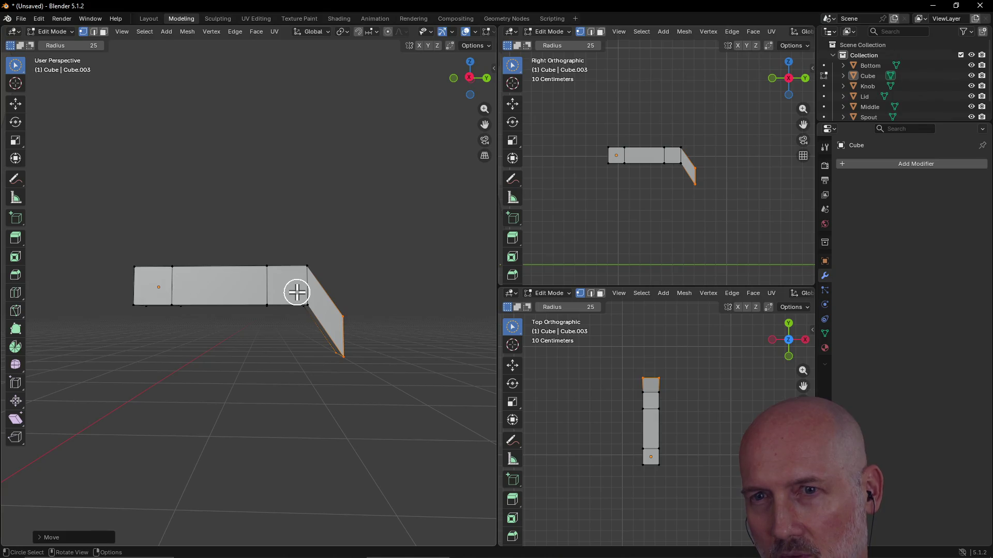
left_click(280, 286)
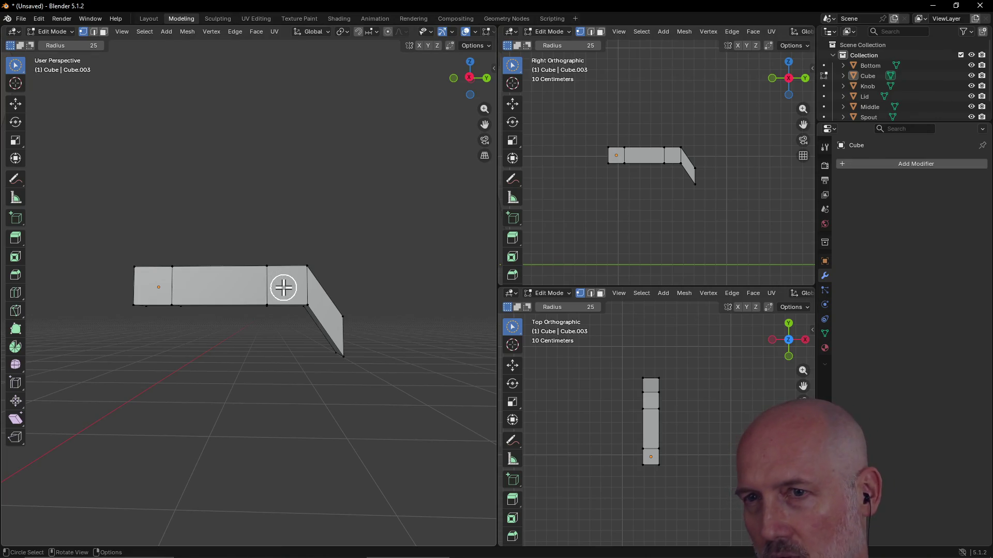
middle_click_drag(308, 262, 264, 317)
mouse_move(263, 317)
left_mouse_down()
mouse_move(319, 275)
mouse_move(285, 303)
mouse_move(283, 328)
left_mouse_up()
key("Escape")
mouse_move(266, 352)
middle_mouse_down()
mouse_move(294, 261)
mouse_move(296, 195)
mouse_move(306, 303)
middle_mouse_up()
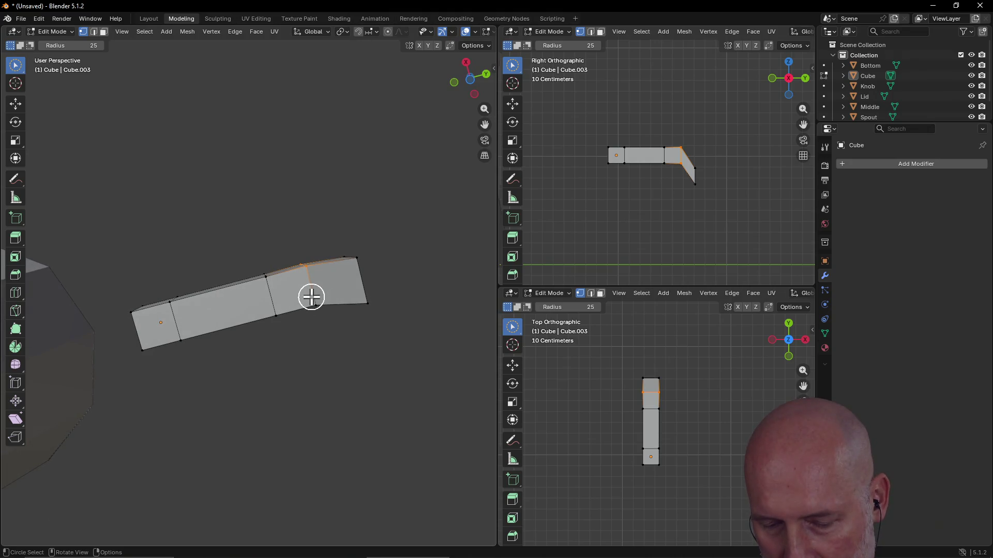
- Select the bend loop's edge and corner vertices and lower them about 0.16 m along Z
left_click_drag(312, 301, 292, 253)
middle_click_drag(293, 253, 290, 383)
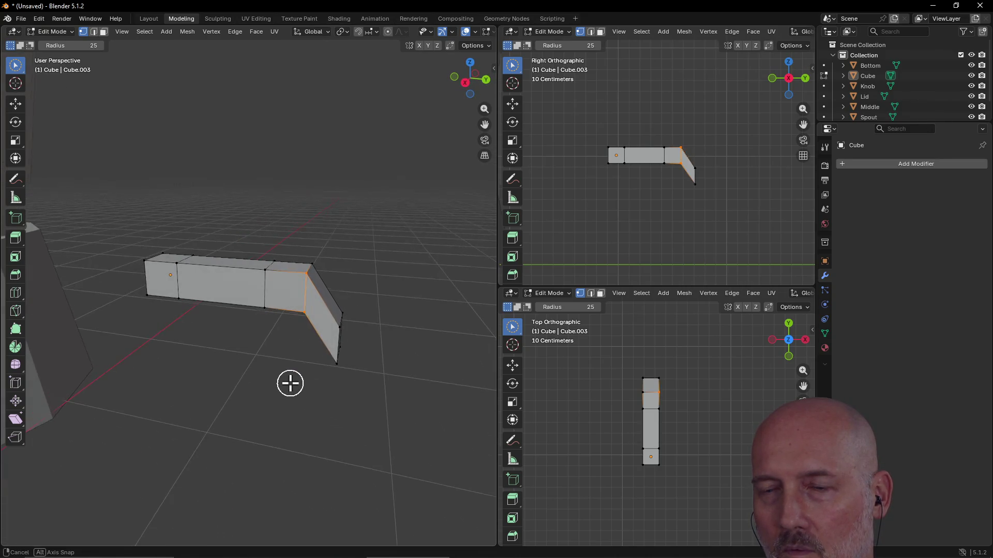
mouse_move(399, 238)
middle_mouse_down()
mouse_move(266, 250)
mouse_move(240, 240)
mouse_move(235, 252)
middle_mouse_up()
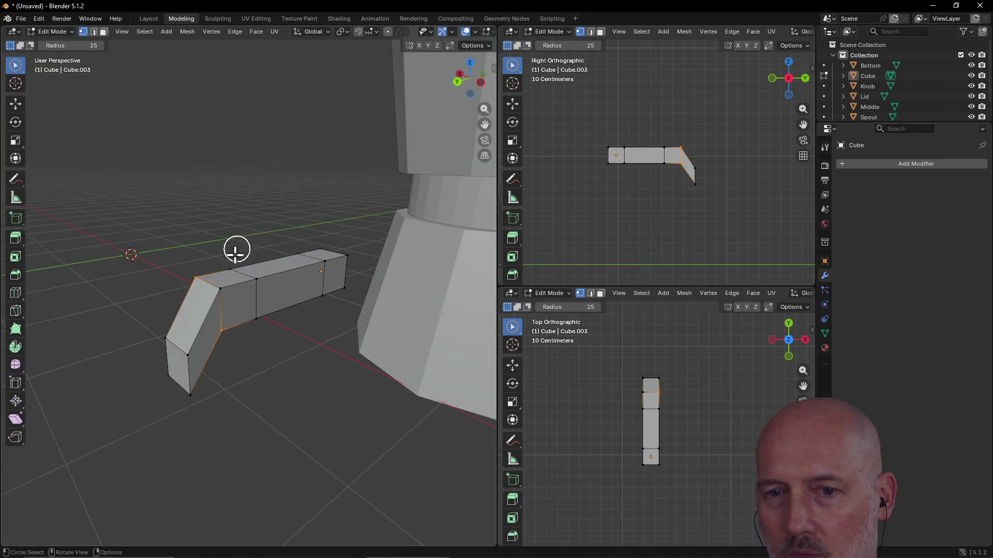
left_click_drag(232, 259, 223, 329)
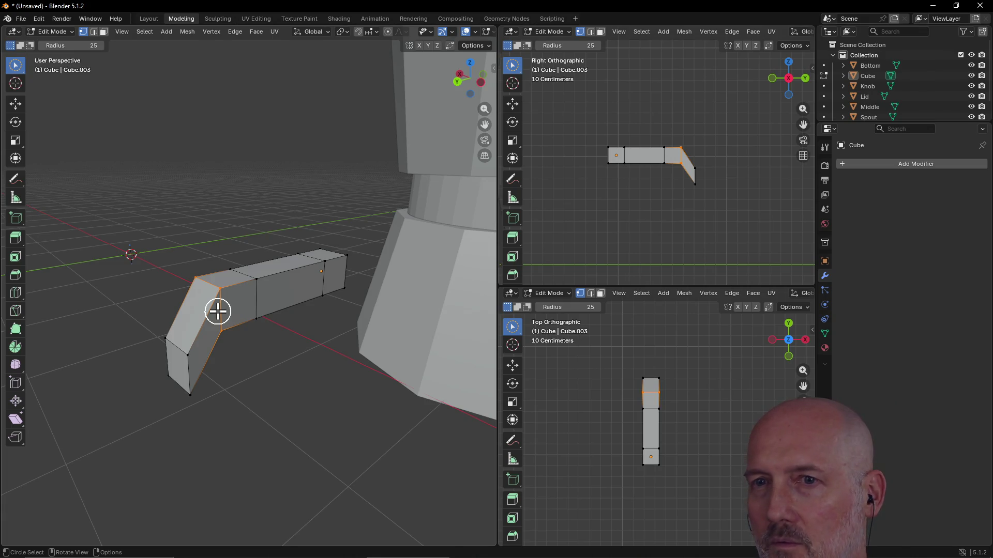
key("g")
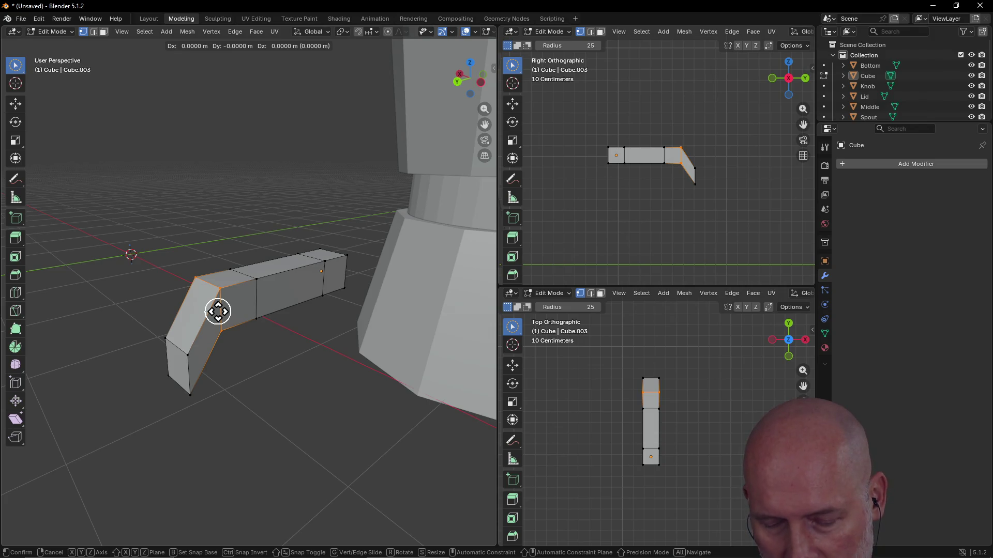
key("z")
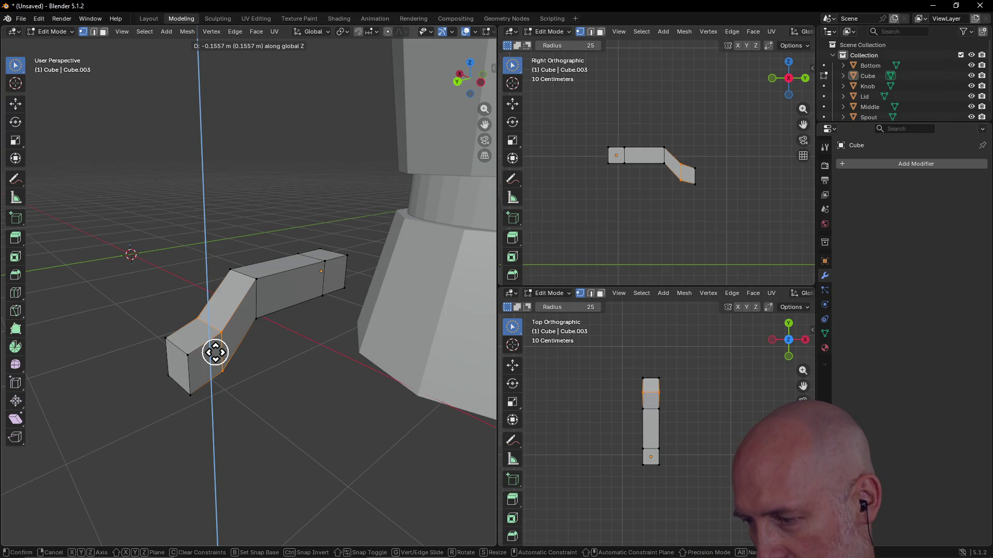
left_click(215, 353)
- Circle-select the end section's bottom edge
mouse_move(166, 339)
middle_mouse_down()
mouse_move(140, 343)
mouse_move(229, 333)
middle_mouse_up()
key("c")
mouse_move(279, 321)
left_mouse_down()
mouse_move(314, 344)
mouse_move(317, 361)
mouse_move(270, 365)
left_mouse_up()
mouse_move(270, 366)
middle_mouse_down()
mouse_move(326, 383)
mouse_move(413, 381)
mouse_move(396, 383)
middle_mouse_up()
left_click_drag(303, 359, 291, 383)
mouse_move(291, 383)
middle_mouse_down()
mouse_move(371, 340)
mouse_move(336, 358)
middle_mouse_up()
mouse_move(262, 381)
middle_mouse_down()
mouse_move(190, 411)
mouse_move(299, 377)
mouse_move(285, 373)
middle_mouse_up()
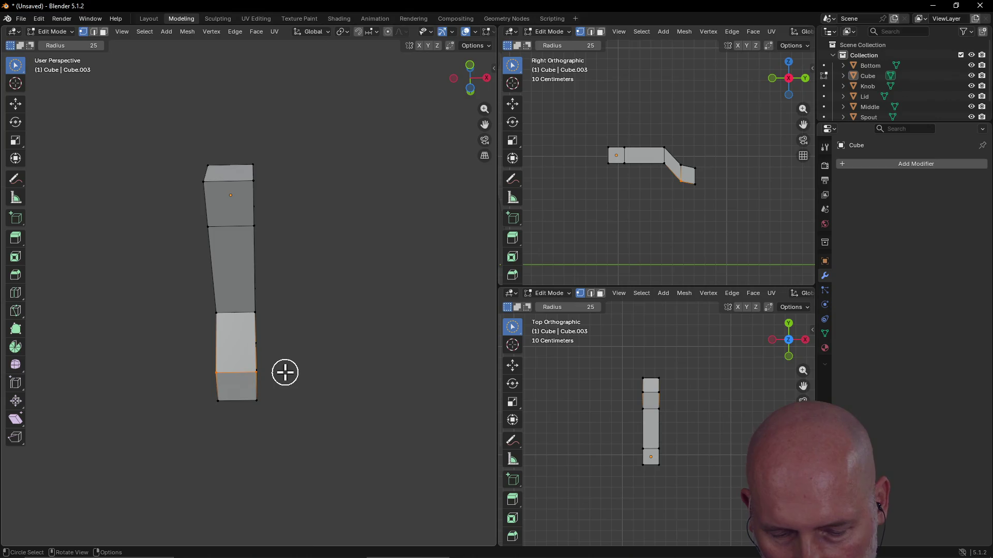
- Slide the end section's bottom edge along Y
key("g")
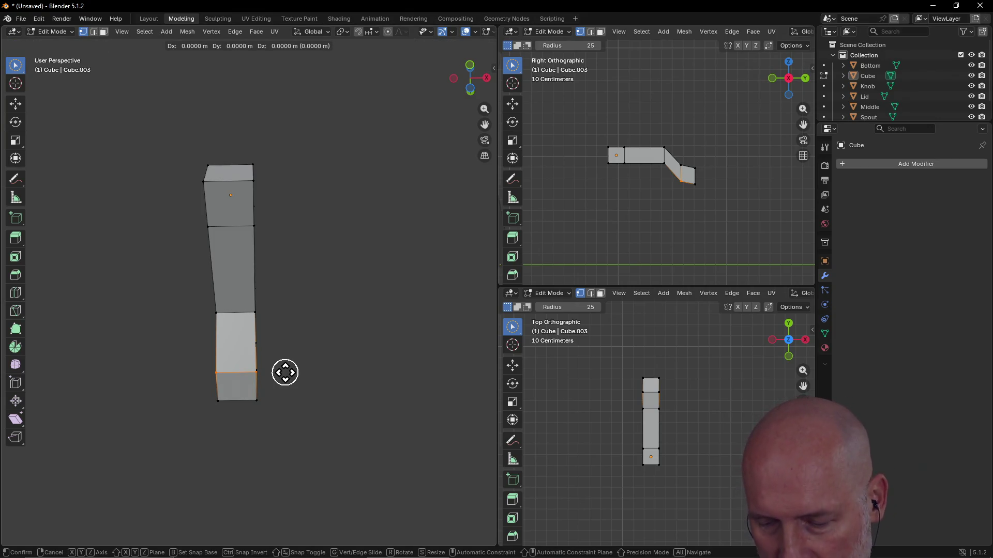
key("y")
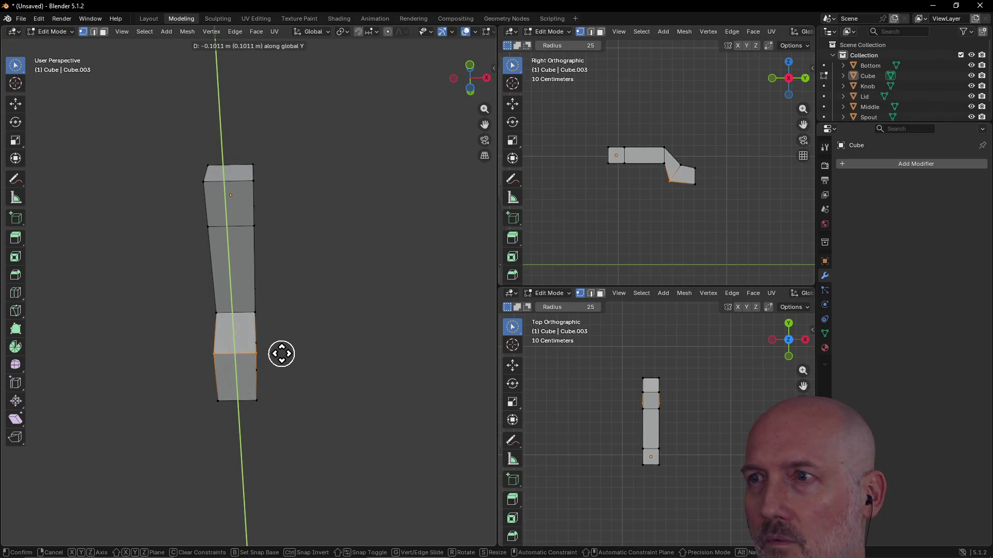
left_click(281, 351)
mouse_move(328, 306)
middle_mouse_down()
mouse_move(222, 342)
mouse_move(195, 365)
middle_mouse_up()
middle_click_drag(310, 299, 215, 372)
- Add more end-section edges and shift them slightly along Y
mouse_move(215, 372)
left_mouse_down()
mouse_move(239, 347)
mouse_move(295, 346)
left_mouse_up()
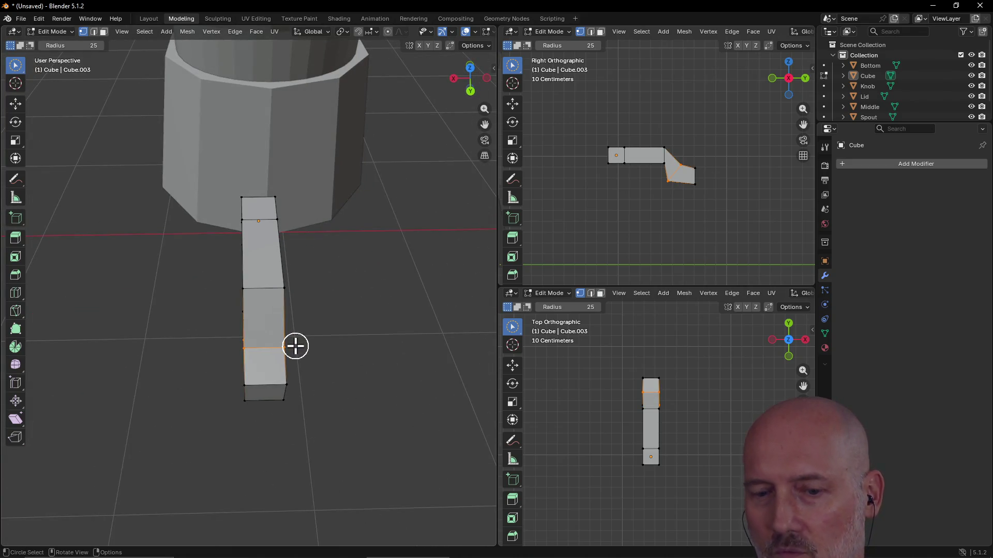
key("g")
key("y")
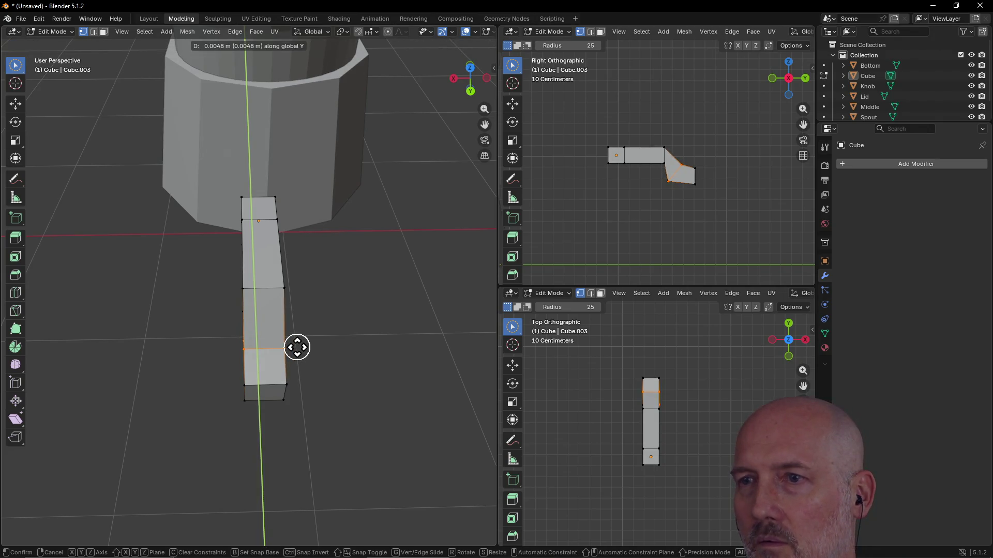
left_click(297, 347)
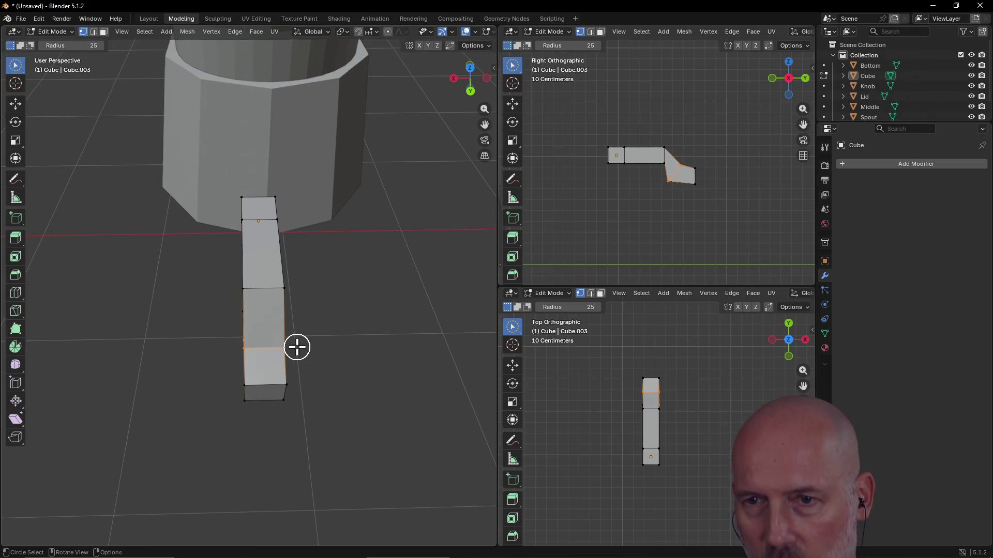
mouse_move(277, 368)
middle_mouse_down()
mouse_move(288, 348)
mouse_move(426, 297)
middle_mouse_up()
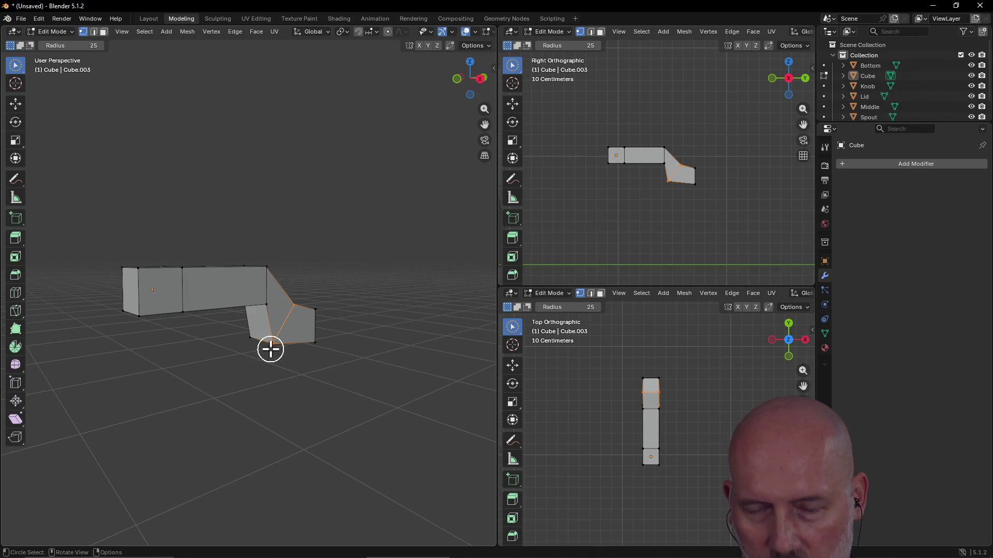
mouse_move(288, 359)
middle_mouse_down()
mouse_move(322, 337)
mouse_move(226, 355)
middle_mouse_up()
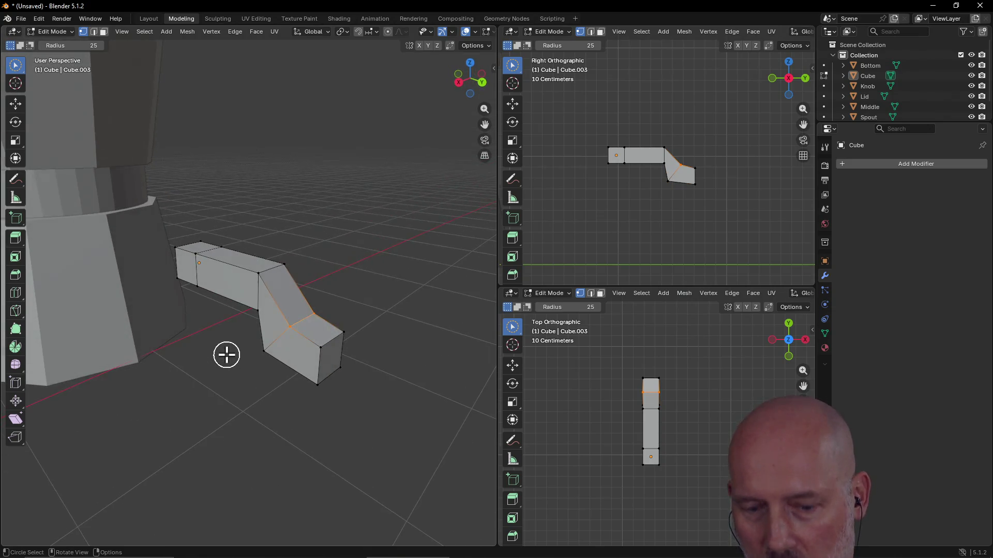
- Shift the bend's lower edge along Y, then raise it along Z
key("g")
key("y")
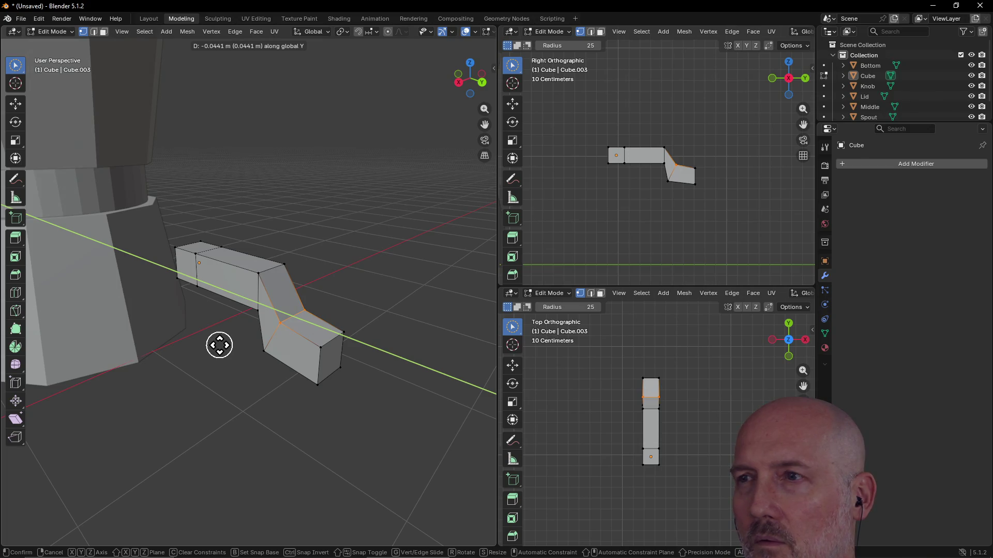
left_click(217, 344)
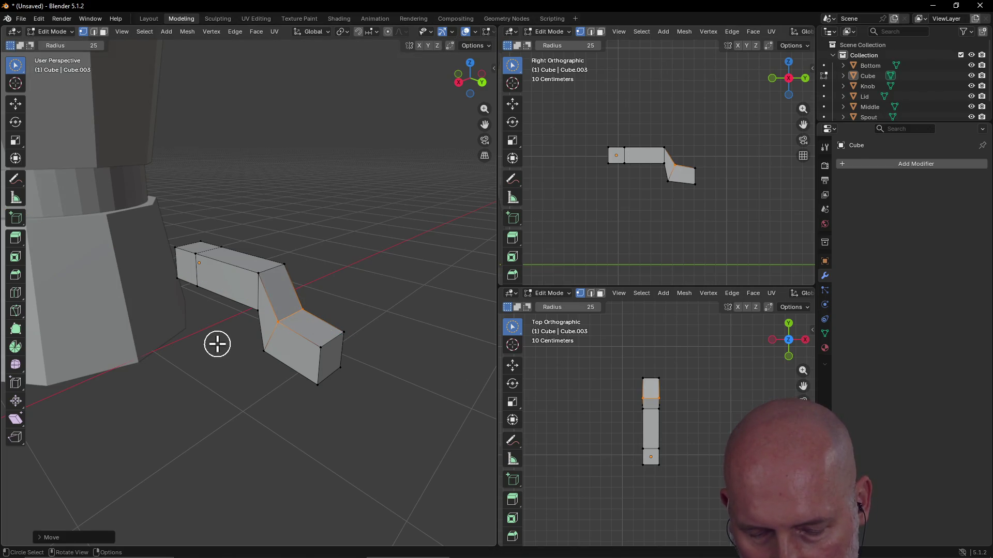
key("g")
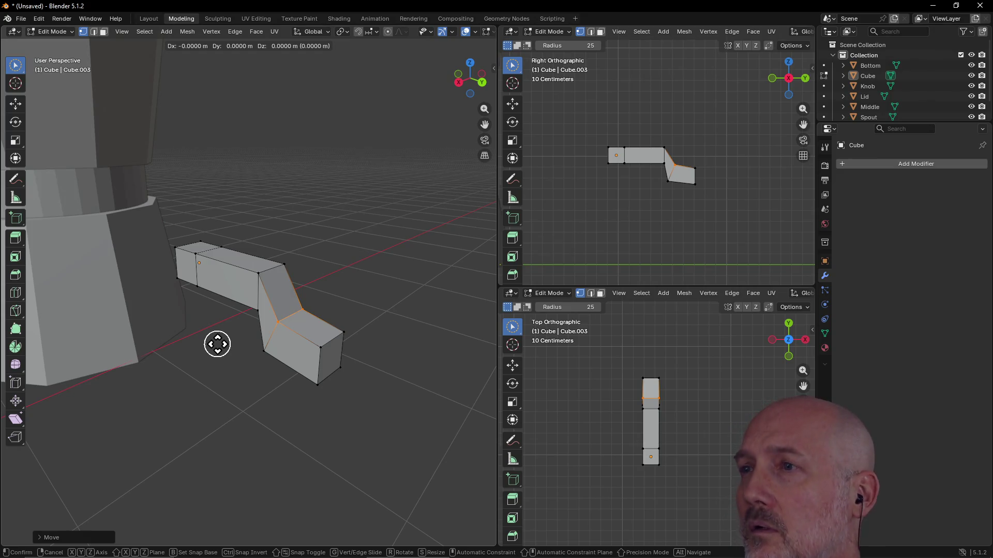
key("x")
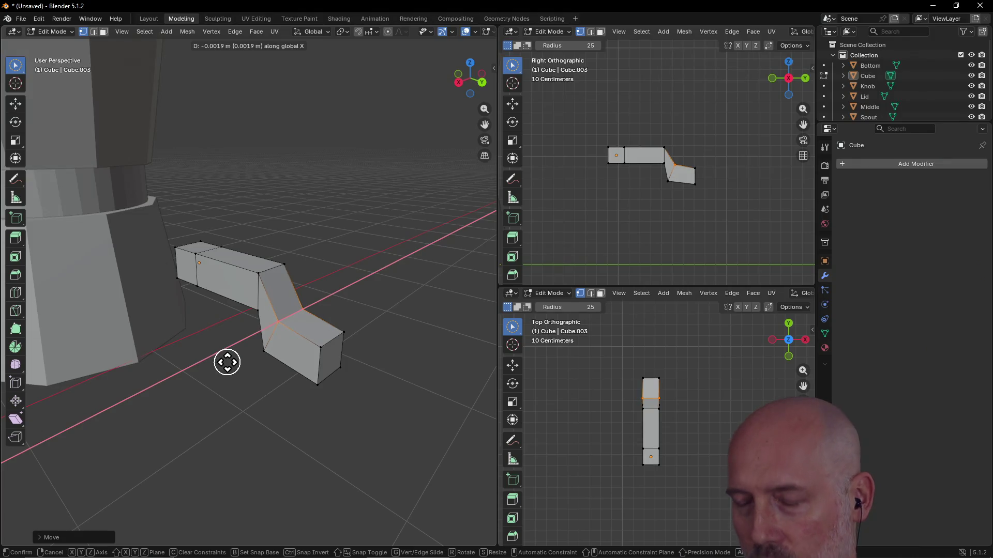
key("z")
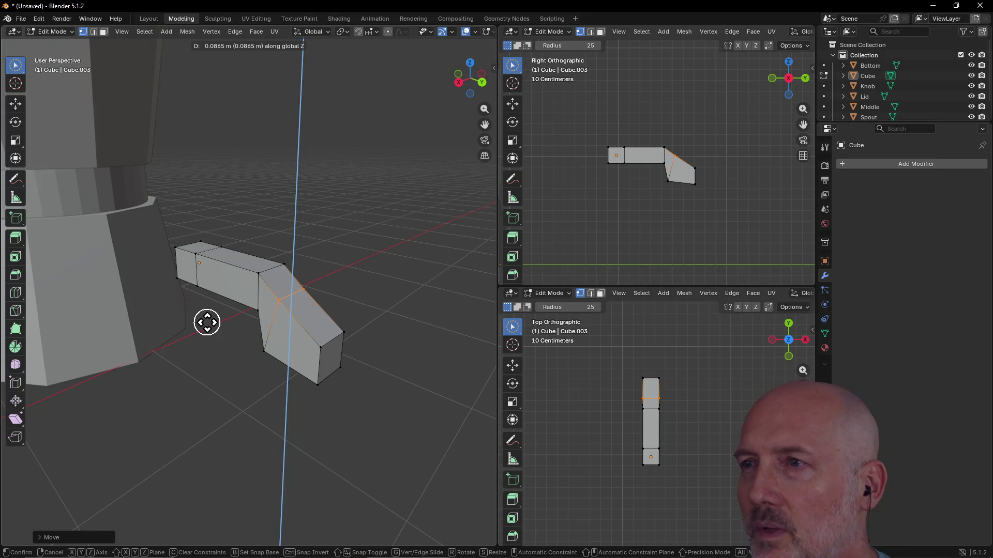
left_click(207, 322)
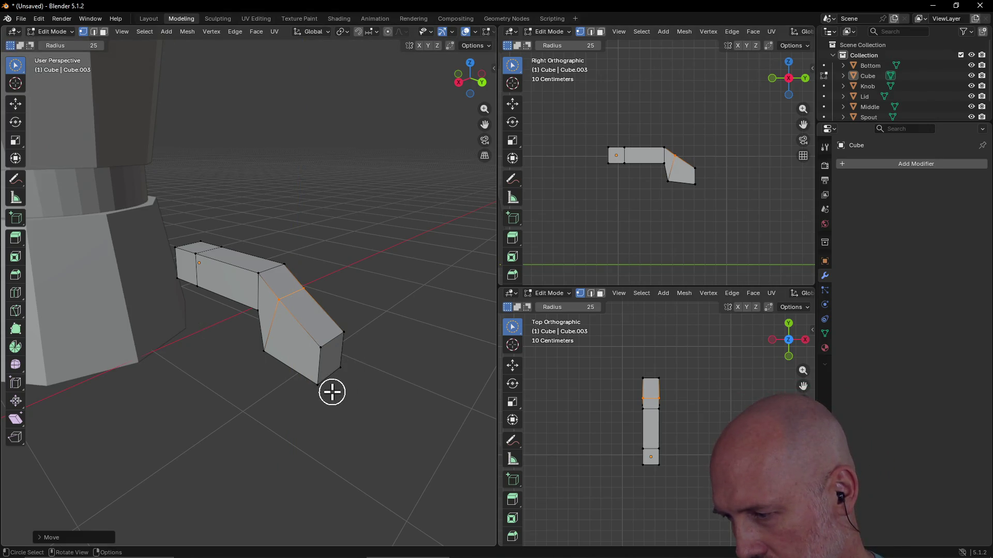
mouse_move(249, 371)
middle_mouse_down()
mouse_move(317, 345)
mouse_move(255, 357)
mouse_move(301, 345)
middle_mouse_up()
- Select the end section's bottom face and test moving it, leaving it in place
mouse_move(262, 344)
left_mouse_down()
mouse_move(215, 352)
mouse_move(305, 345)
left_mouse_up()
middle_click_drag(305, 345, 194, 376)
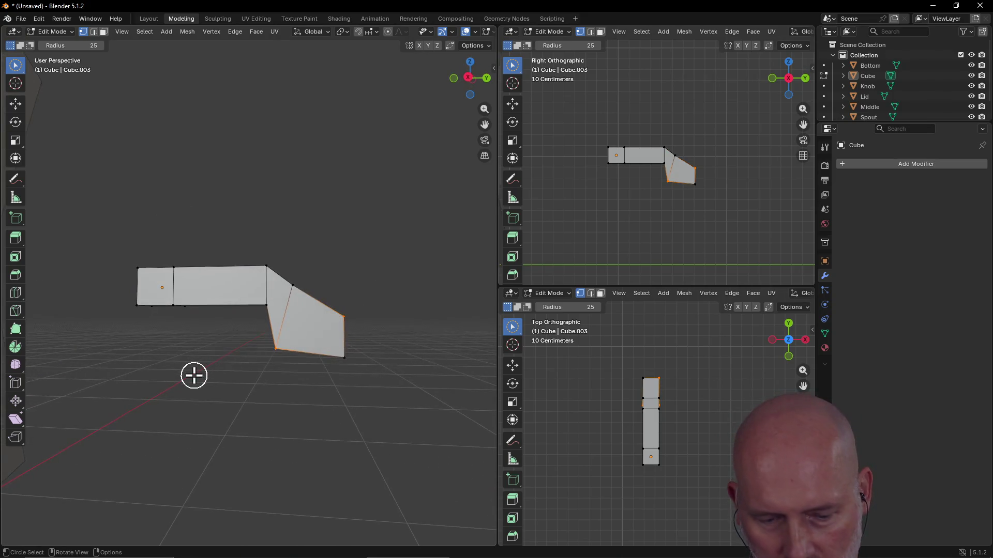
key("g")
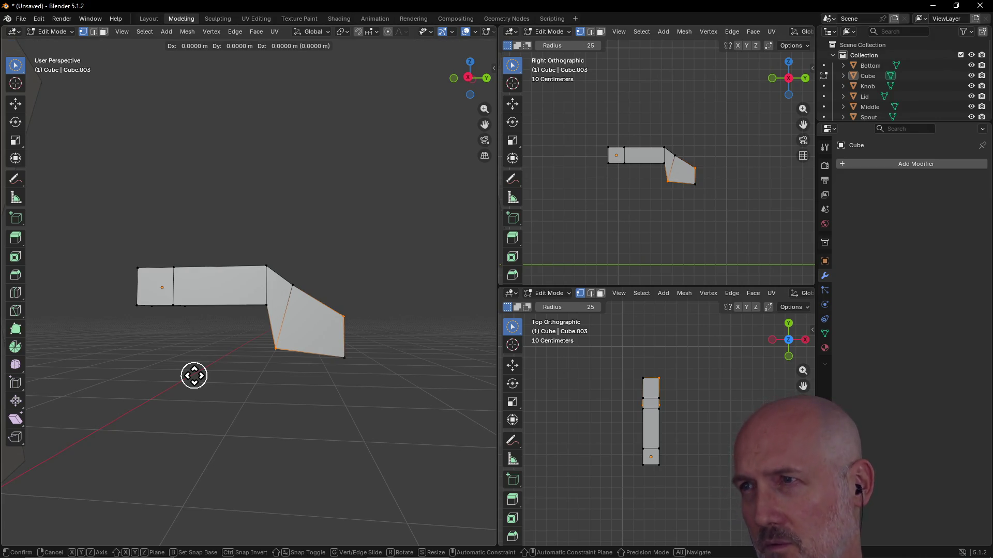
key("x")
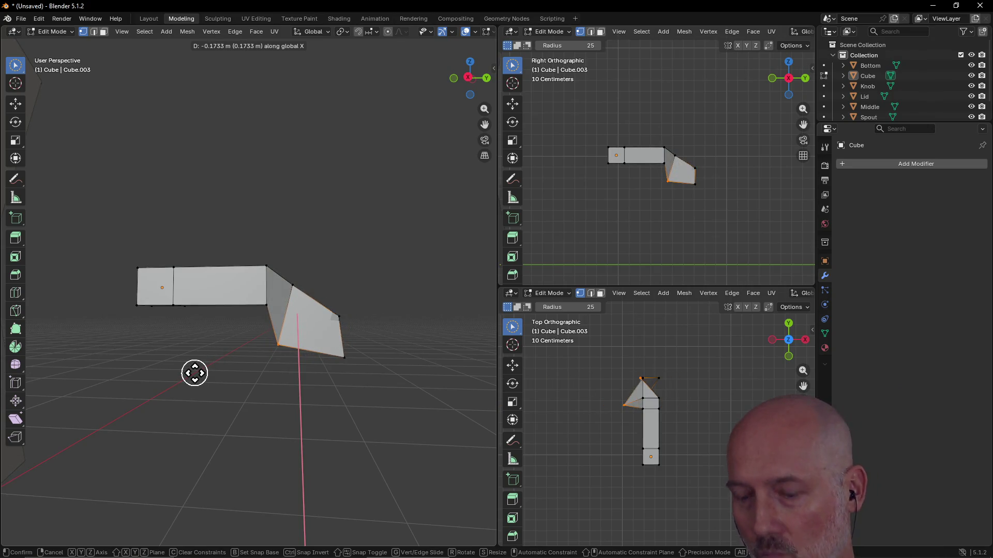
key("y")
key("z")
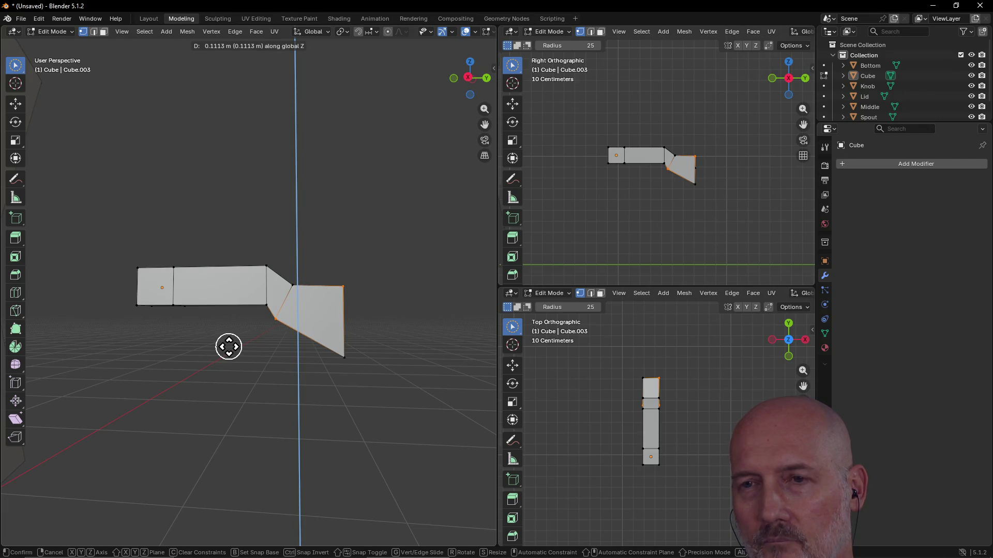
left_click(229, 347)
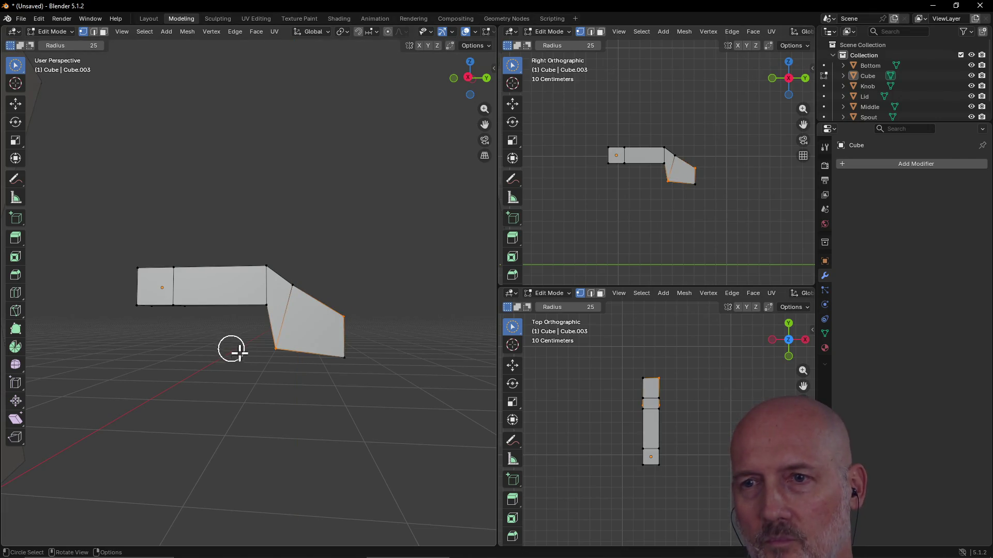
mouse_move(259, 379)
middle_mouse_down()
mouse_move(362, 337)
mouse_move(269, 370)
mouse_move(243, 355)
mouse_move(205, 356)
mouse_move(219, 368)
mouse_move(90, 430)
mouse_move(237, 382)
mouse_move(182, 406)
mouse_move(120, 406)
mouse_move(162, 390)
mouse_move(150, 389)
middle_mouse_up()
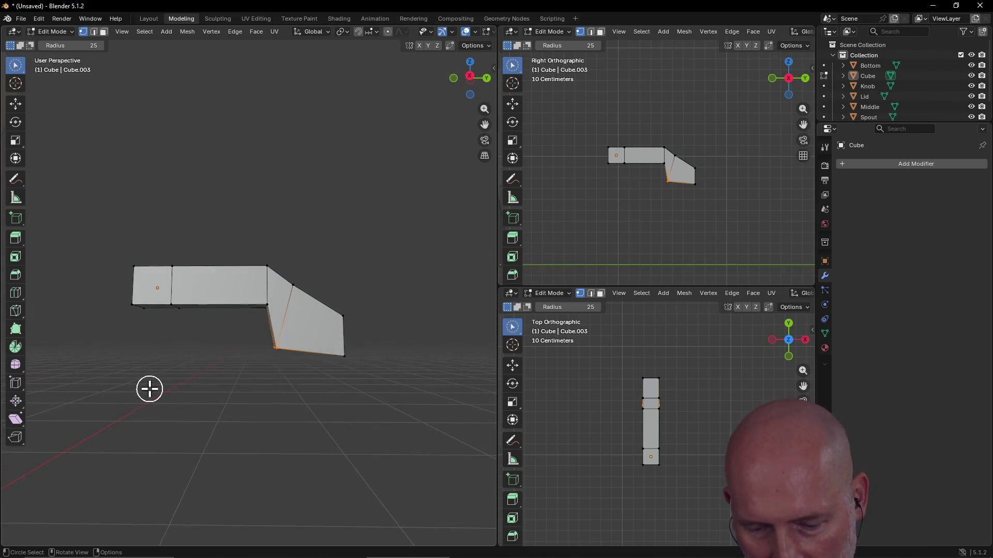
- Nudge the bend edge again along Y, Z and Y to smooth the underside
key("g")
key("y")
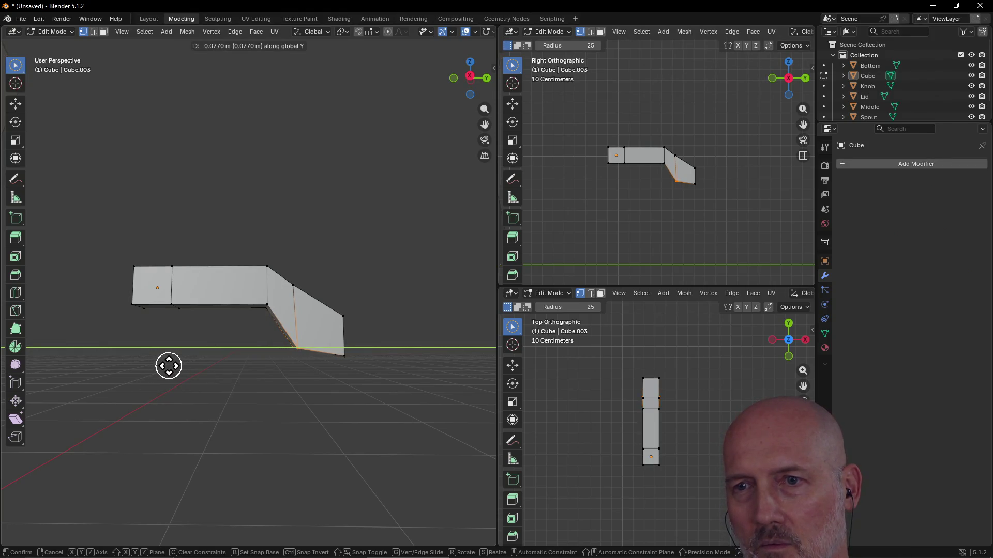
left_click(169, 367)
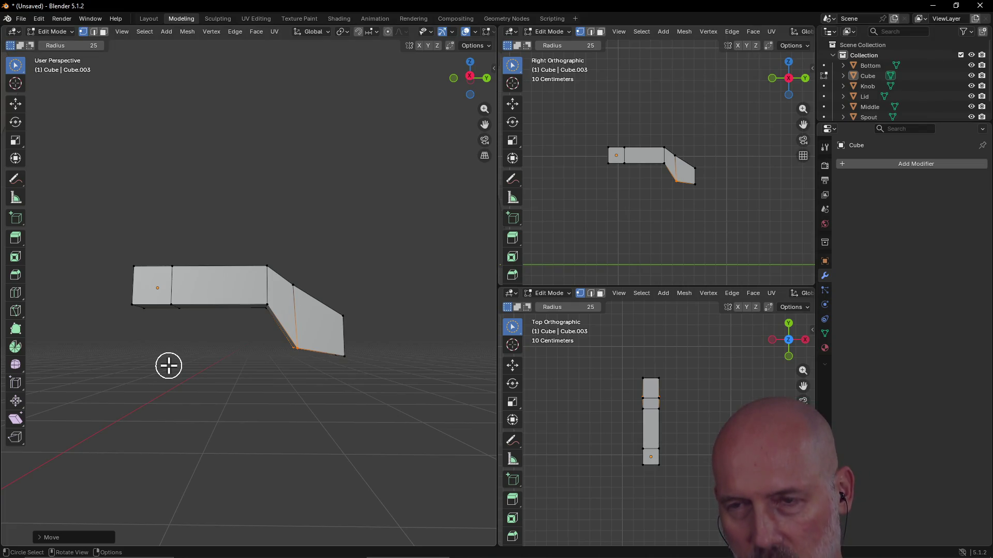
key("g")
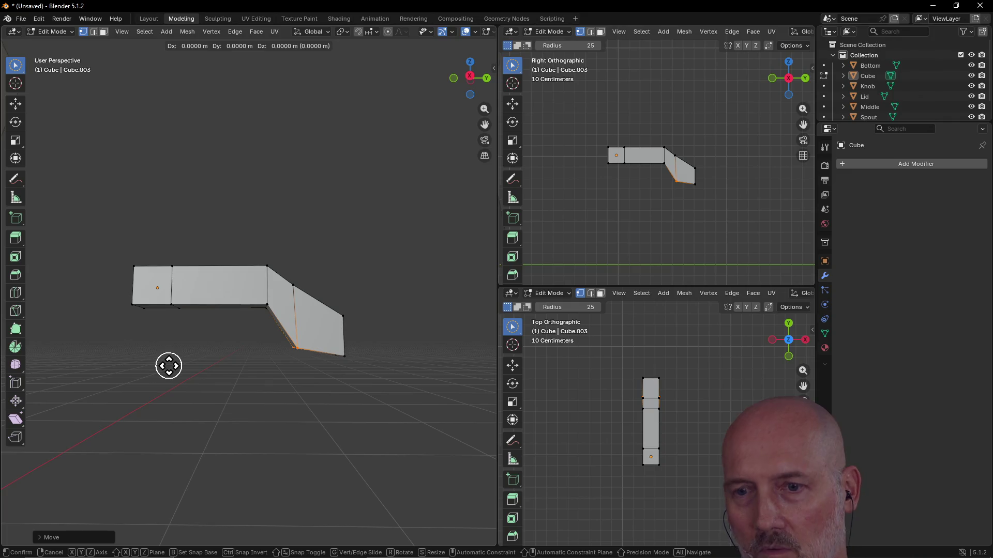
key("z")
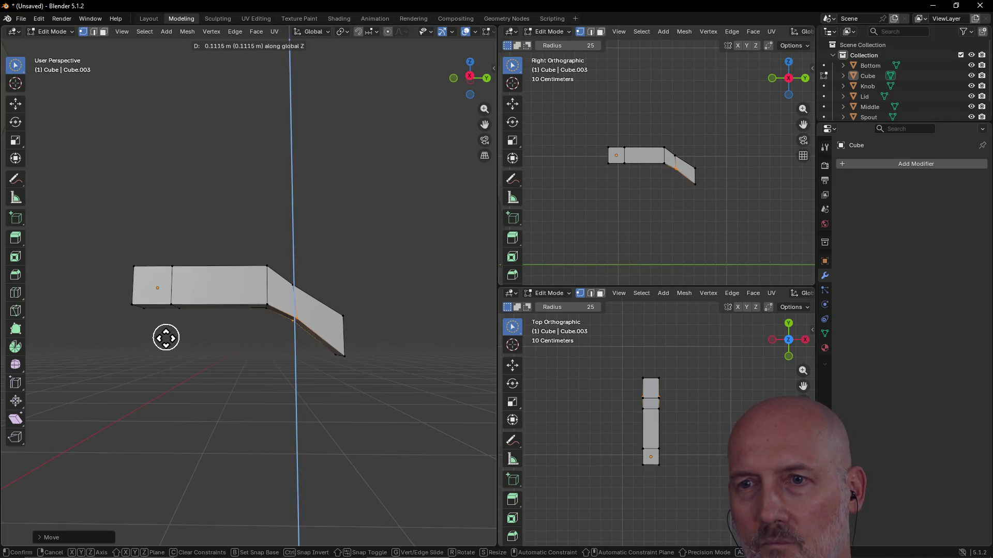
left_click(164, 343)
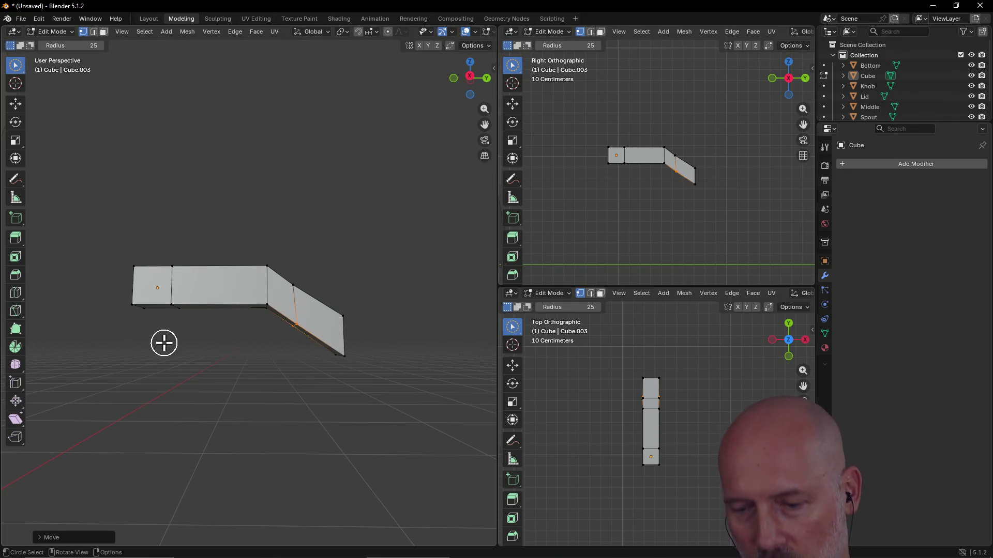
key("g")
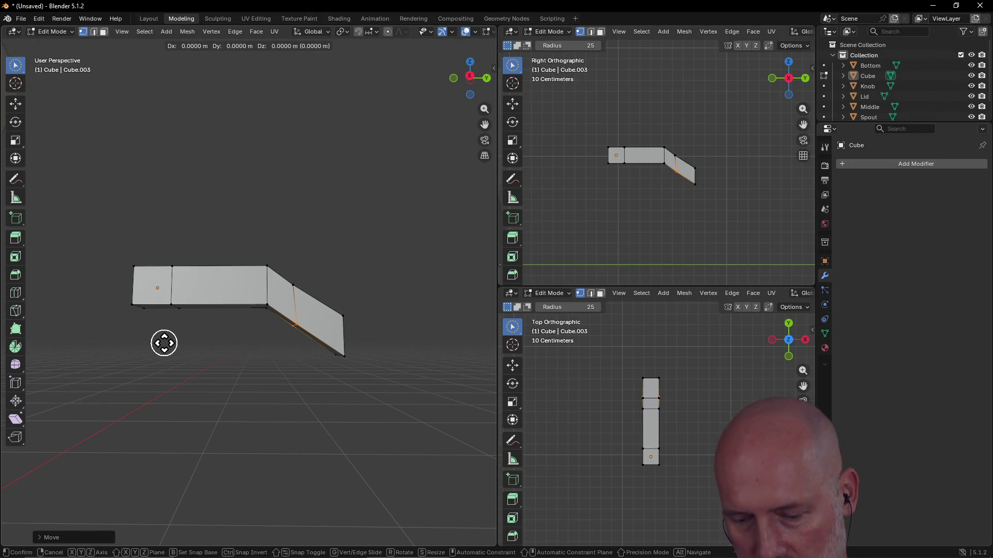
key("x")
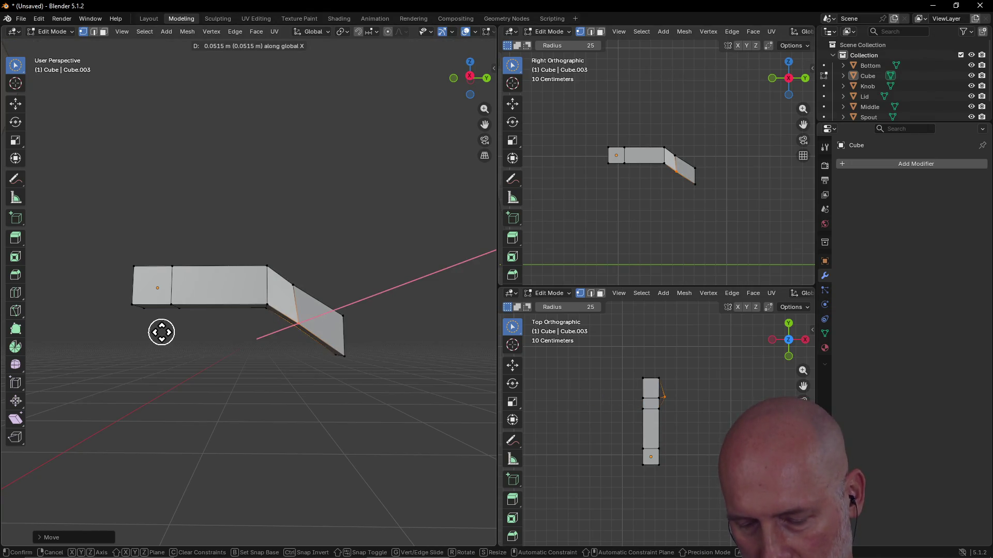
key("y")
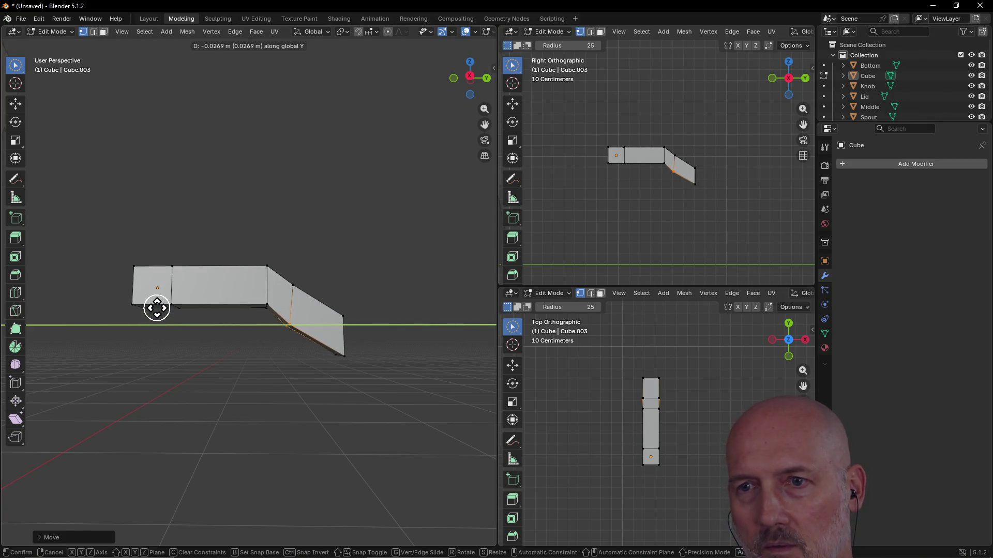
left_click(146, 310)
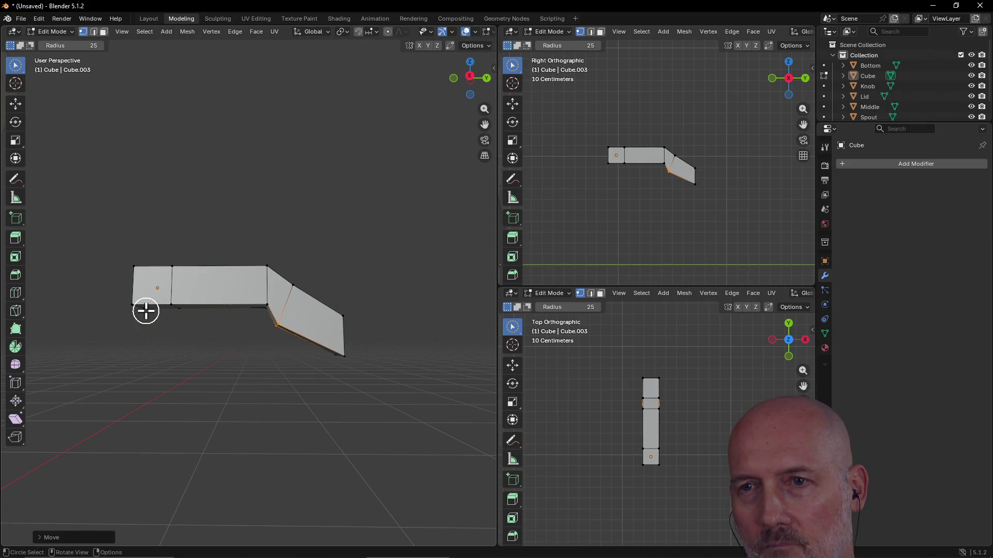
mouse_move(399, 339)
middle_mouse_down()
mouse_move(317, 351)
mouse_move(301, 365)
mouse_move(212, 348)
mouse_move(216, 406)
mouse_move(271, 439)
mouse_move(343, 375)
mouse_move(336, 247)
mouse_move(308, 207)
mouse_move(280, 318)
mouse_move(222, 370)
mouse_move(199, 348)
middle_mouse_up()
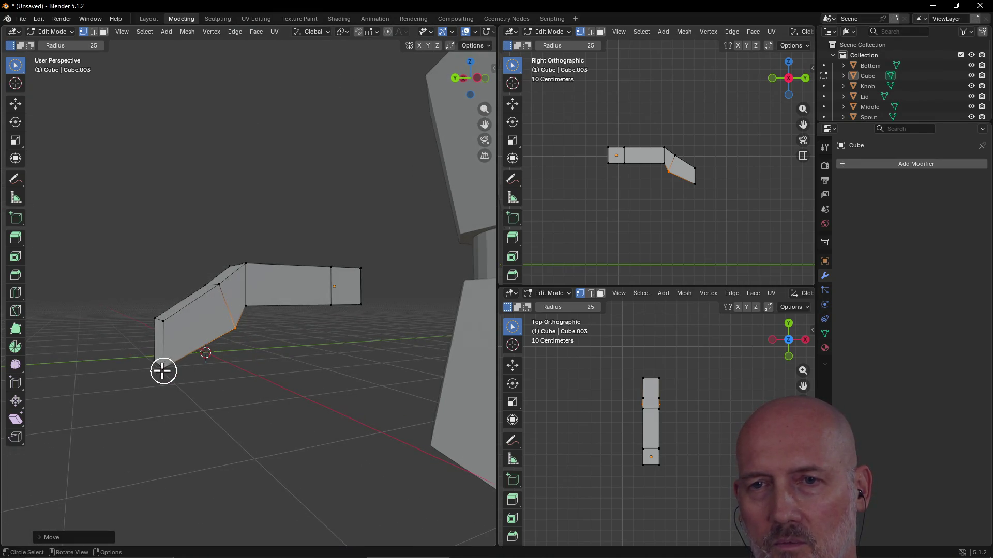
- Select the handle's lower face and reposition its end vertices
middle_click_drag(146, 367, 182, 371)
middle_click_drag(288, 366, 187, 368)
mouse_move(161, 368)
middle_mouse_down()
mouse_move(272, 370)
mouse_move(232, 355)
middle_mouse_up()
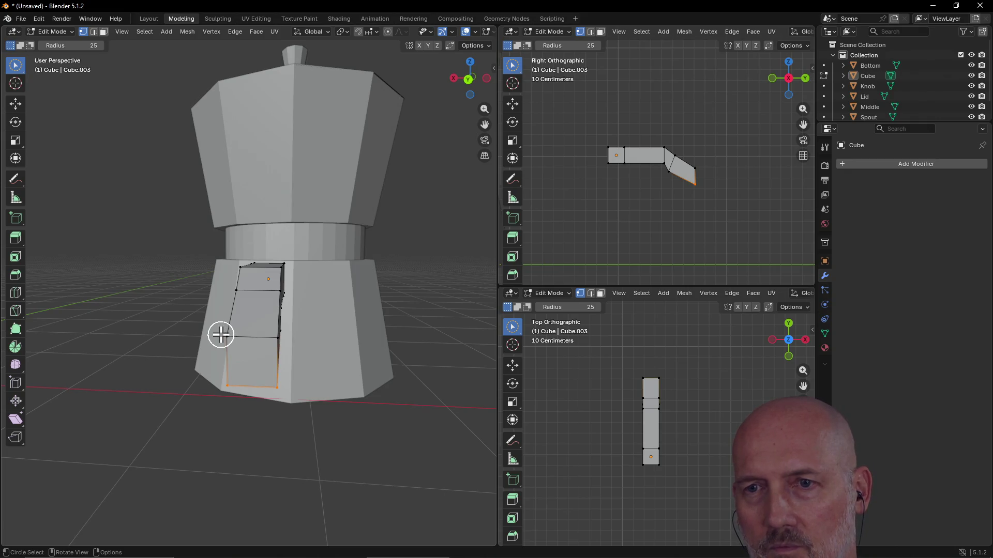
left_click_drag(224, 337, 288, 339)
middle_click_drag(333, 331, 226, 266)
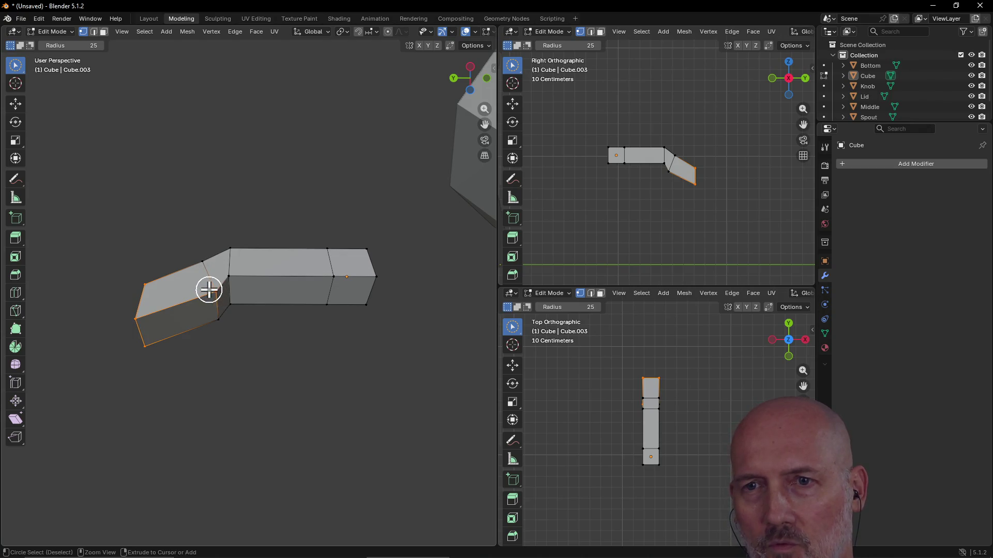
mouse_move(251, 281)
middle_mouse_down()
mouse_move(290, 324)
mouse_move(368, 316)
mouse_move(252, 309)
mouse_move(250, 329)
middle_mouse_up()
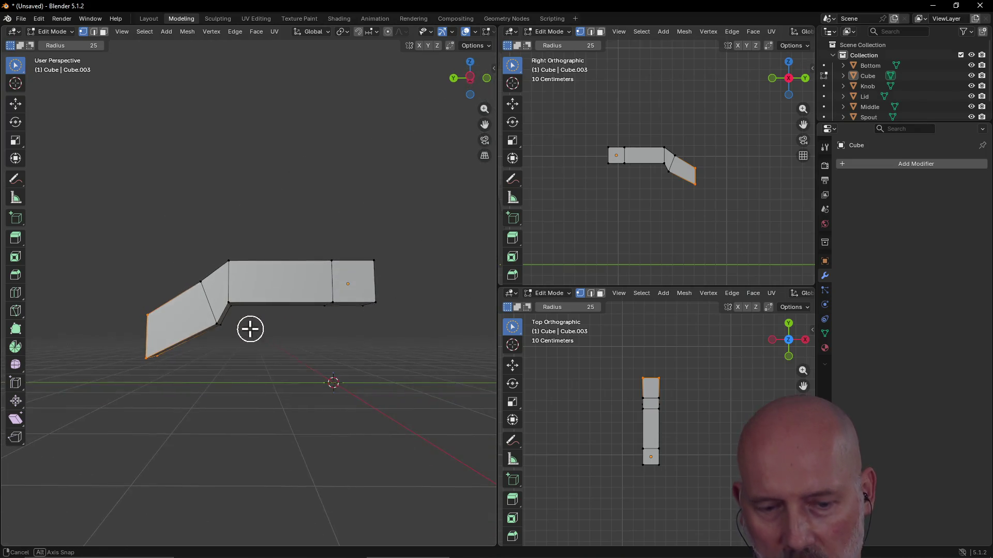
key("g")
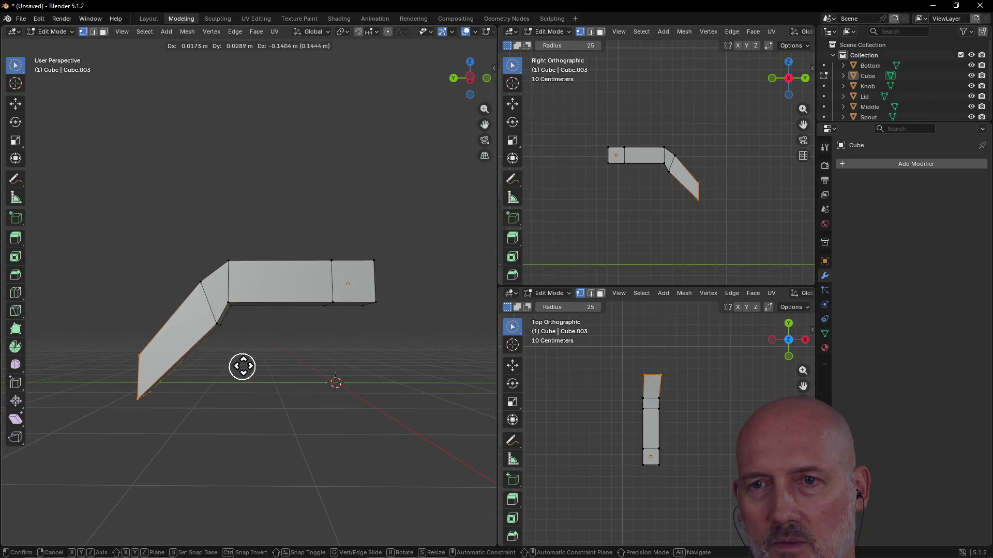
left_click(268, 365)
- Try pushing the handle's end edge further outward, then undo it
mouse_move(173, 351)
middle_mouse_down()
mouse_move(321, 371)
mouse_move(300, 377)
mouse_move(283, 377)
mouse_move(372, 348)
middle_mouse_up()
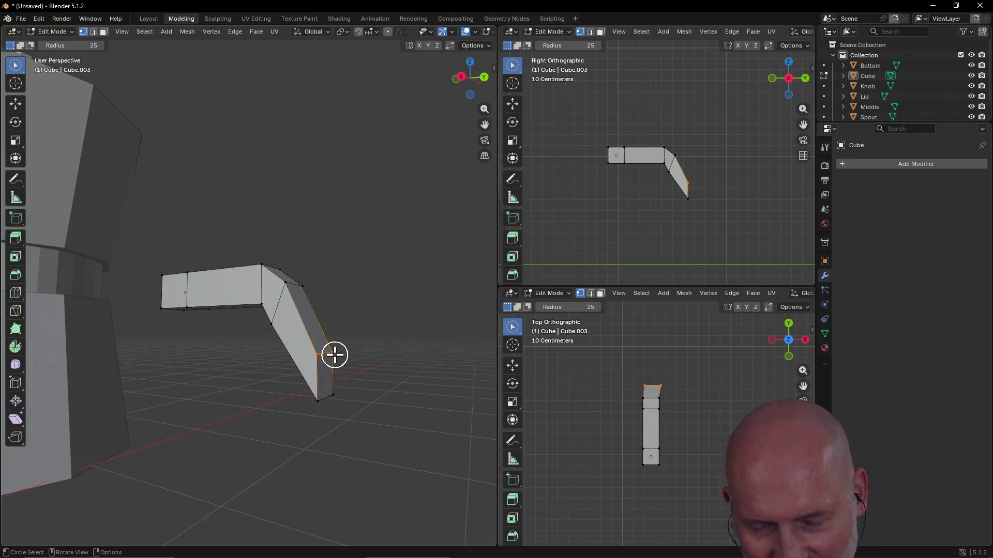
key("g")
left_click(357, 383)
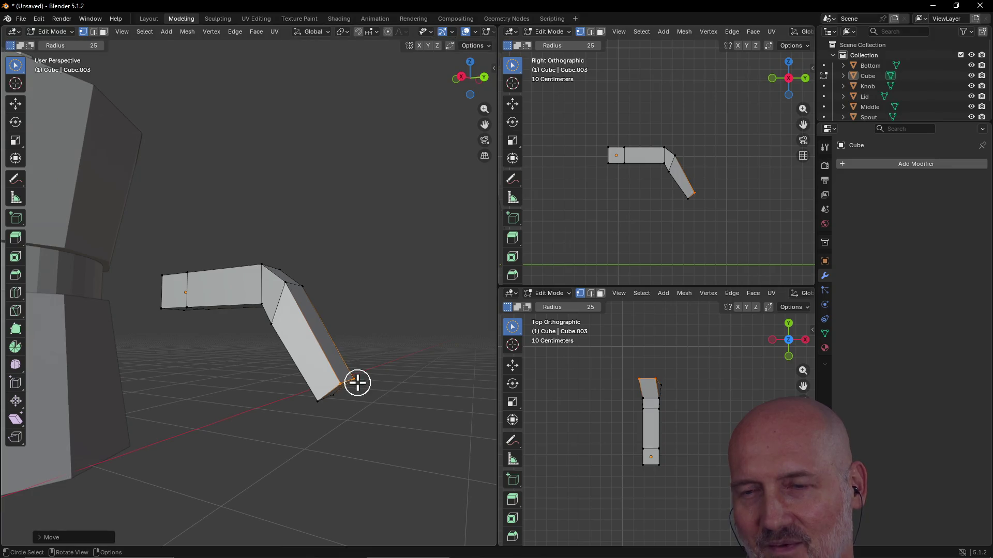
mouse_move(355, 402)
middle_mouse_down()
mouse_move(303, 351)
mouse_move(274, 352)
middle_mouse_up()
key("ctrl+z")
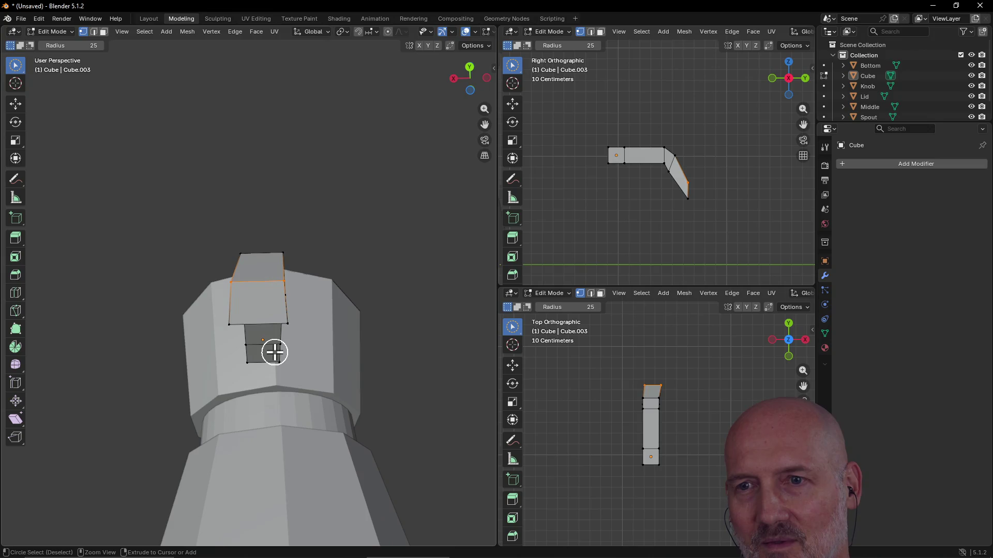
mouse_move(273, 342)
middle_mouse_down()
mouse_move(304, 448)
mouse_move(483, 358)
mouse_move(253, 403)
mouse_move(347, 388)
middle_mouse_up()
- Move the end edge outward along Y and lower it along Z
key("g")
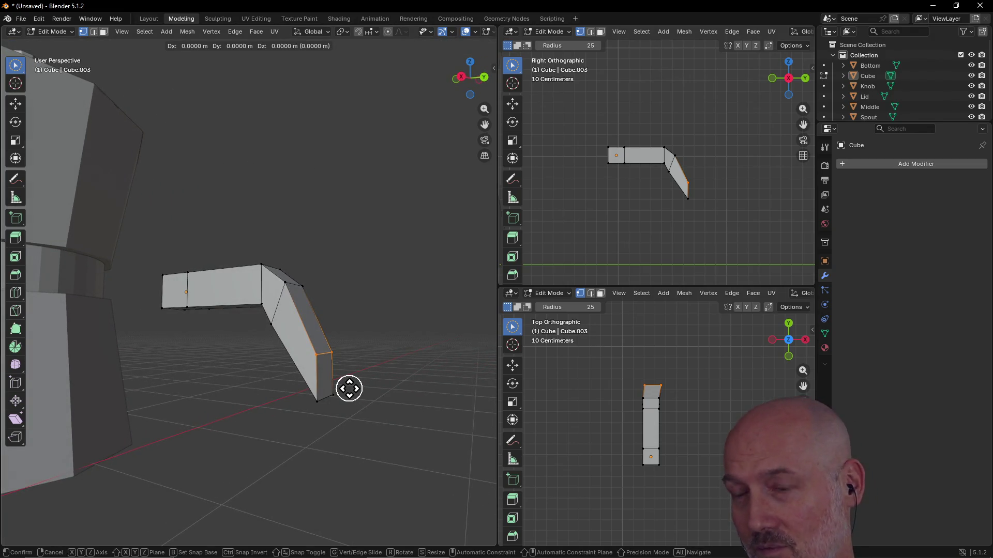
key("y")
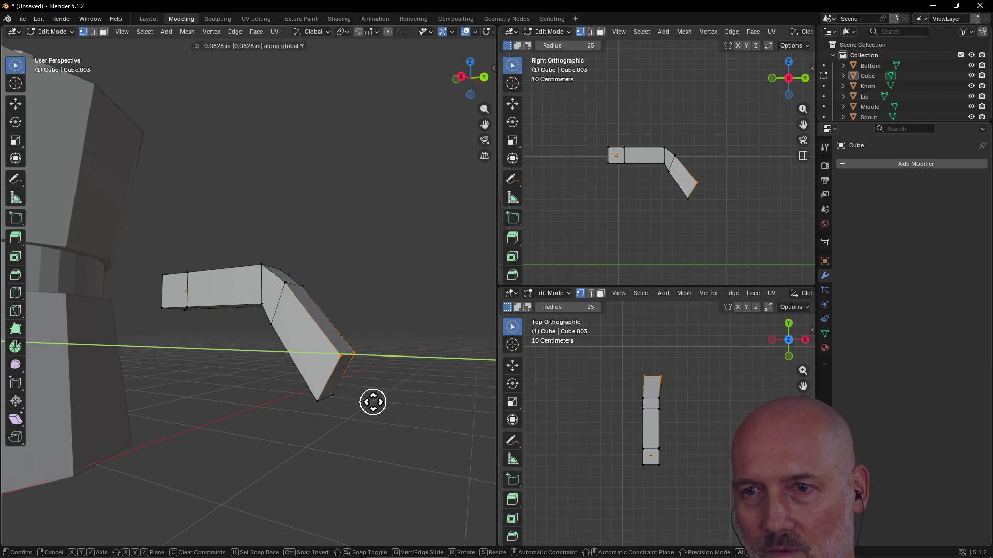
left_click(373, 402)
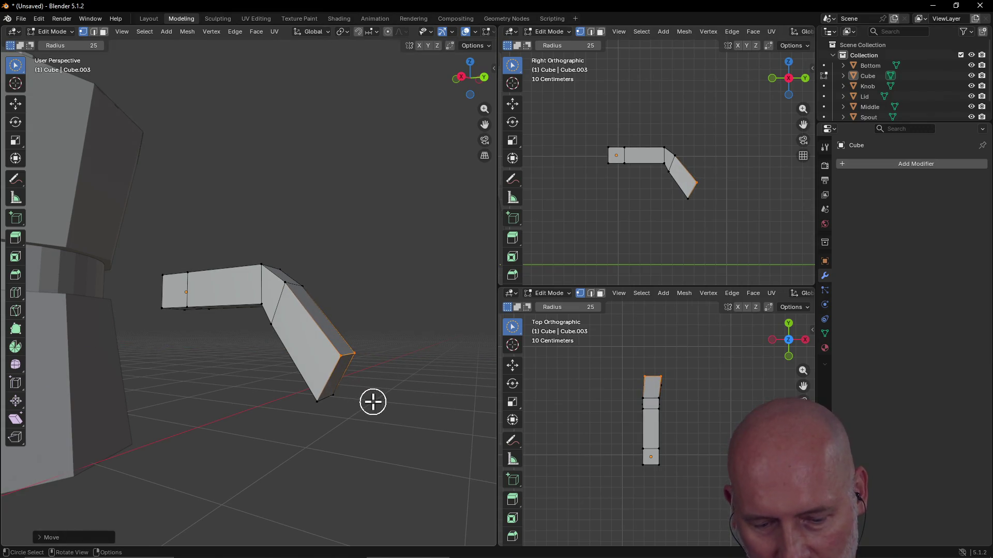
key("g")
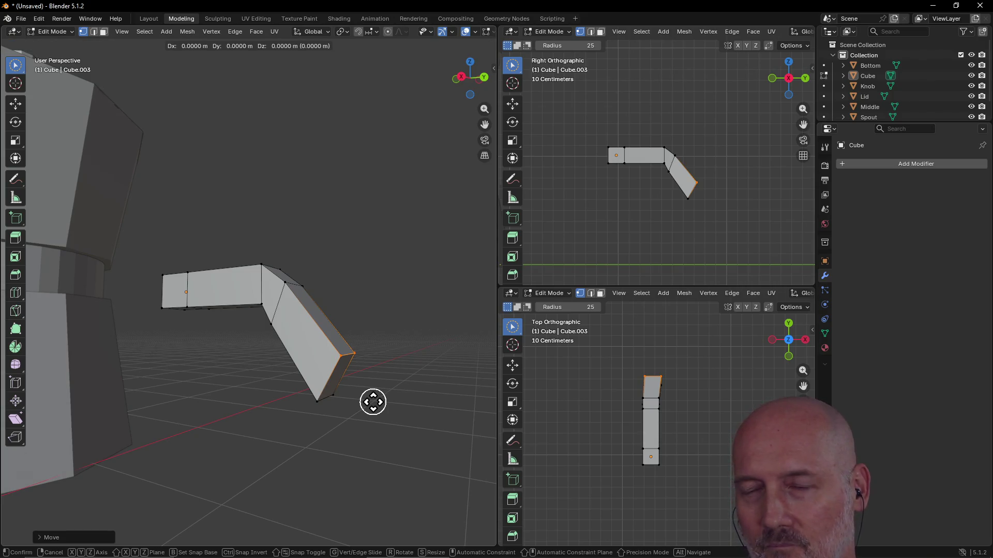
key("z")
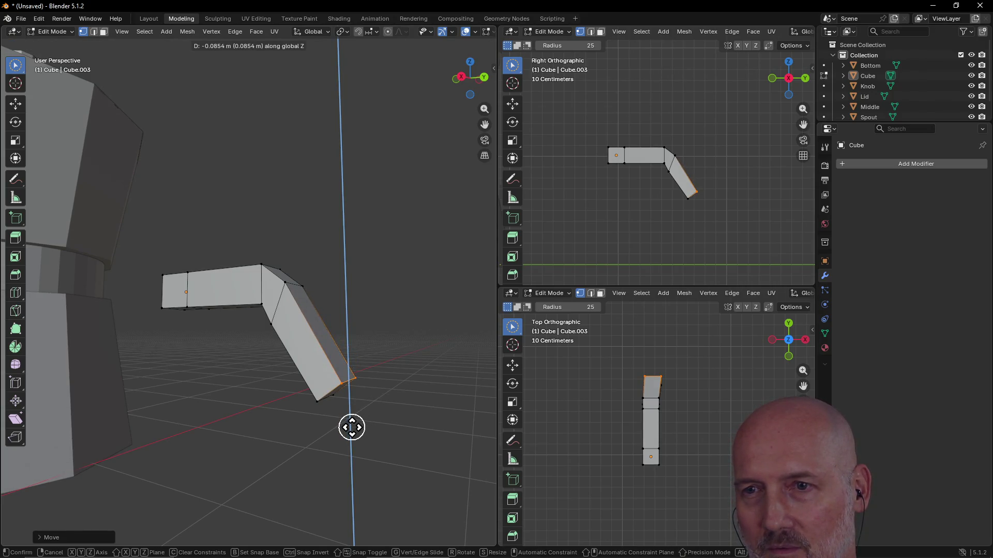
left_click(352, 427)
- Select the lower edge of the handle end and check it from several angles
mouse_move(310, 408)
middle_mouse_down()
mouse_move(264, 355)
mouse_move(270, 341)
middle_mouse_up()
mouse_move(275, 317)
left_mouse_down()
mouse_move(346, 339)
mouse_move(297, 285)
mouse_move(337, 297)
left_mouse_up()
mouse_move(330, 235)
middle_mouse_down()
mouse_move(266, 296)
mouse_move(261, 323)
middle_mouse_up()
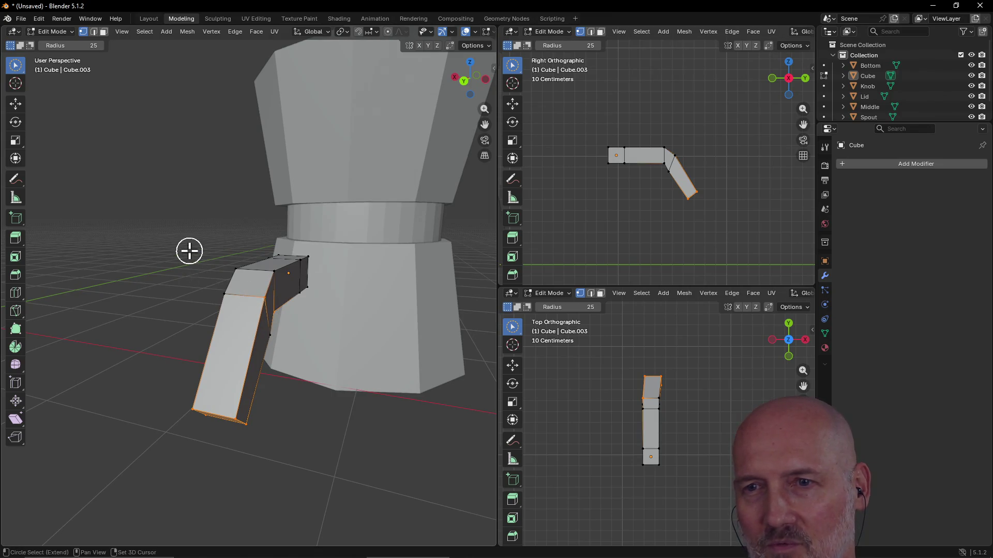
mouse_move(286, 310)
middle_mouse_down()
mouse_move(221, 274)
mouse_move(248, 321)
middle_mouse_up()
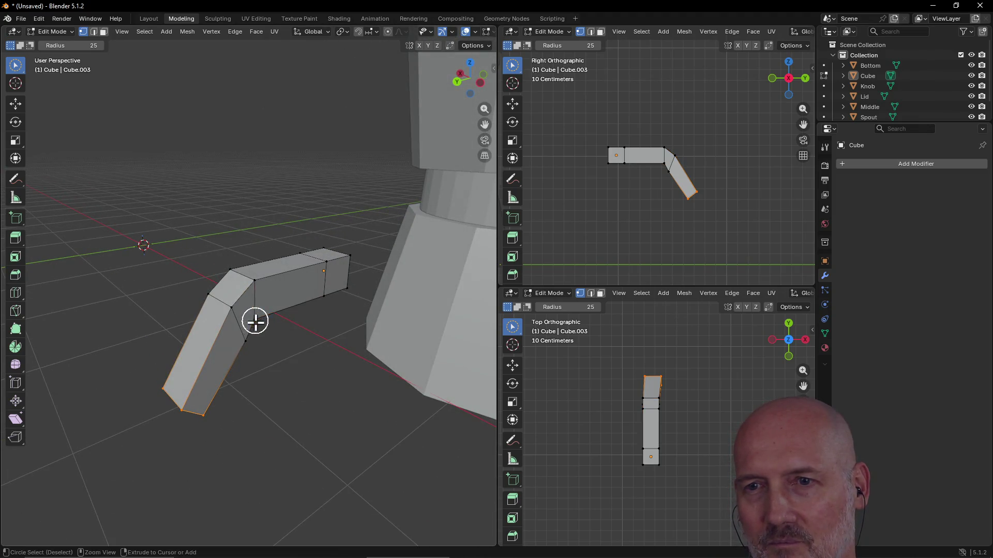
mouse_move(204, 356)
middle_mouse_down()
mouse_move(333, 281)
mouse_move(398, 290)
mouse_move(386, 311)
mouse_move(340, 288)
middle_mouse_up()
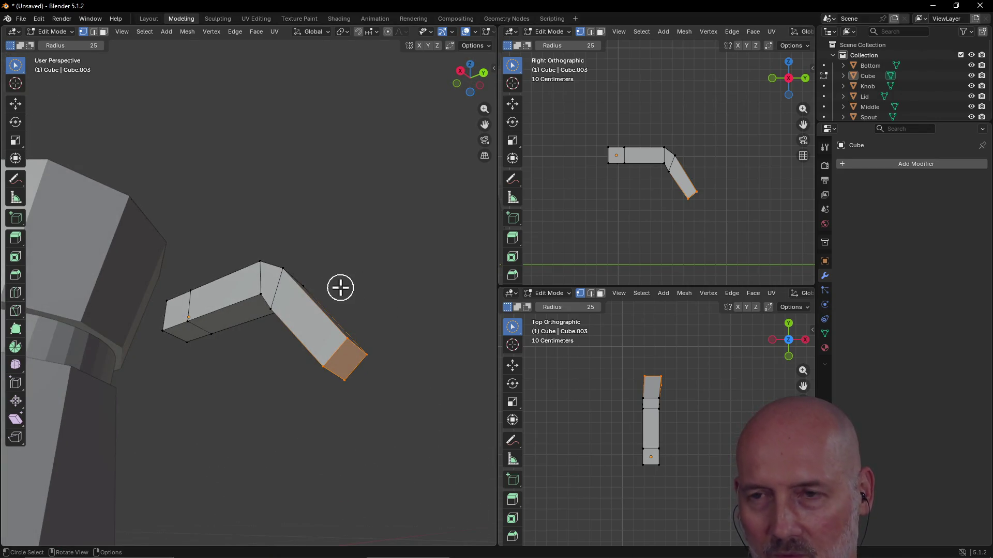
- Slide the handle's end face down along Z, then isolate the handle in local view
key("g")
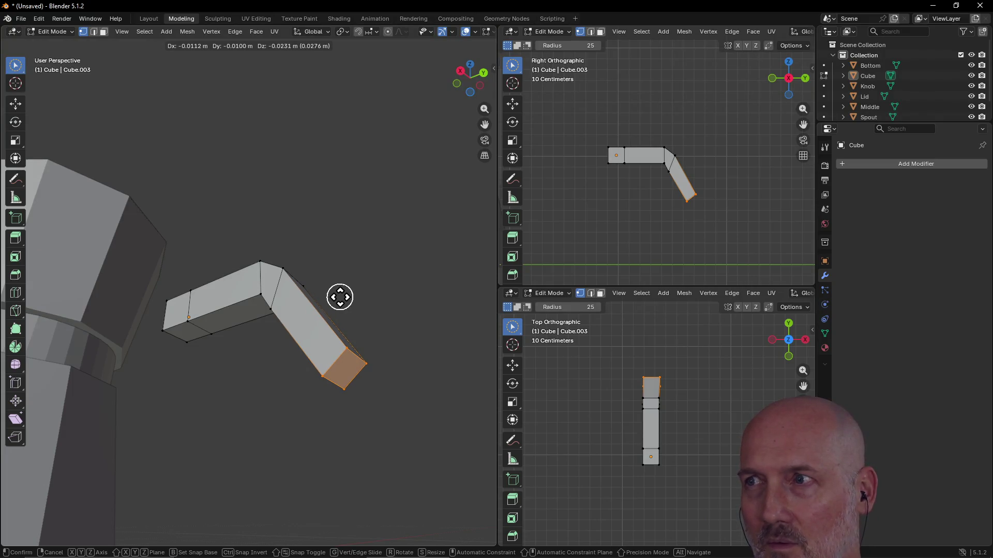
key("y")
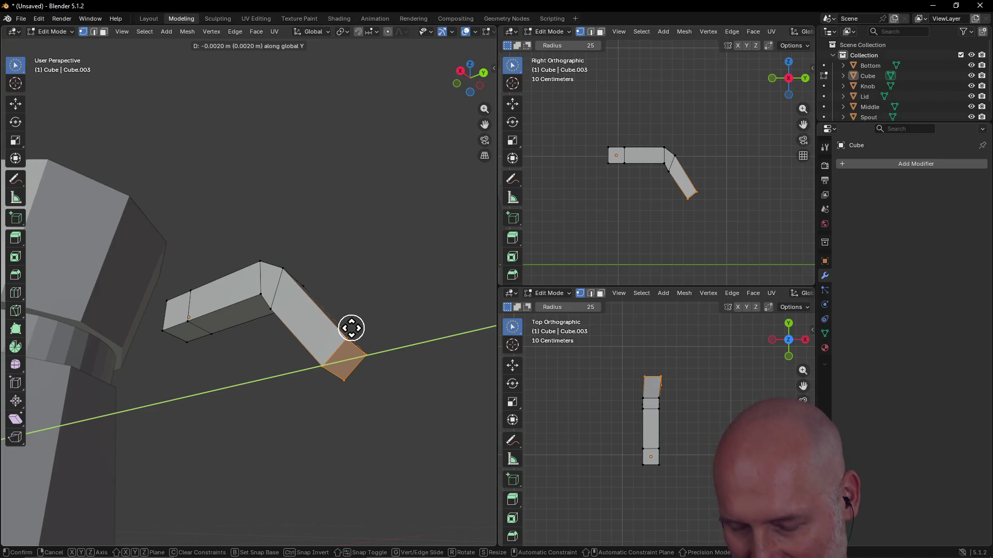
key("x")
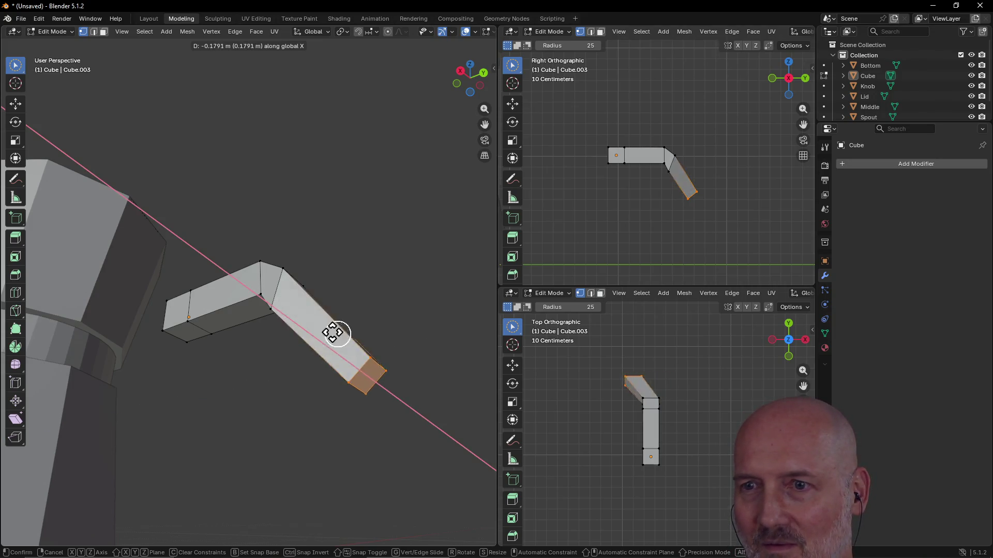
key("z")
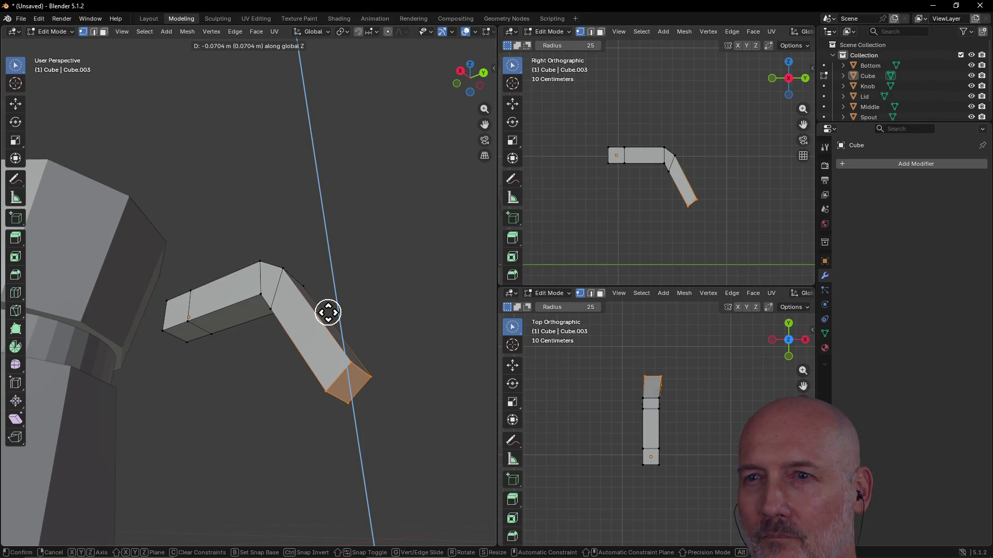
mouse_move(327, 313)
middle_mouse_down()
mouse_move(326, 321)
mouse_move(331, 299)
mouse_move(341, 304)
mouse_move(288, 319)
mouse_move(264, 344)
mouse_move(147, 313)
mouse_move(181, 317)
middle_mouse_up()
left_click(341, 305)
key("KP_Divide")
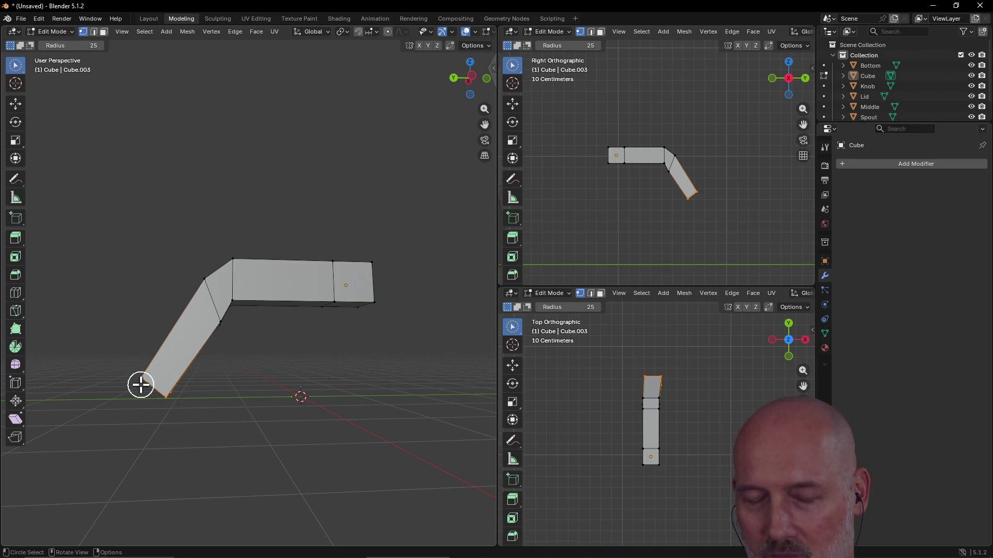
- Pull the handle's lower tip back along Y so the end drops under the elbow
key("g")
key("y")
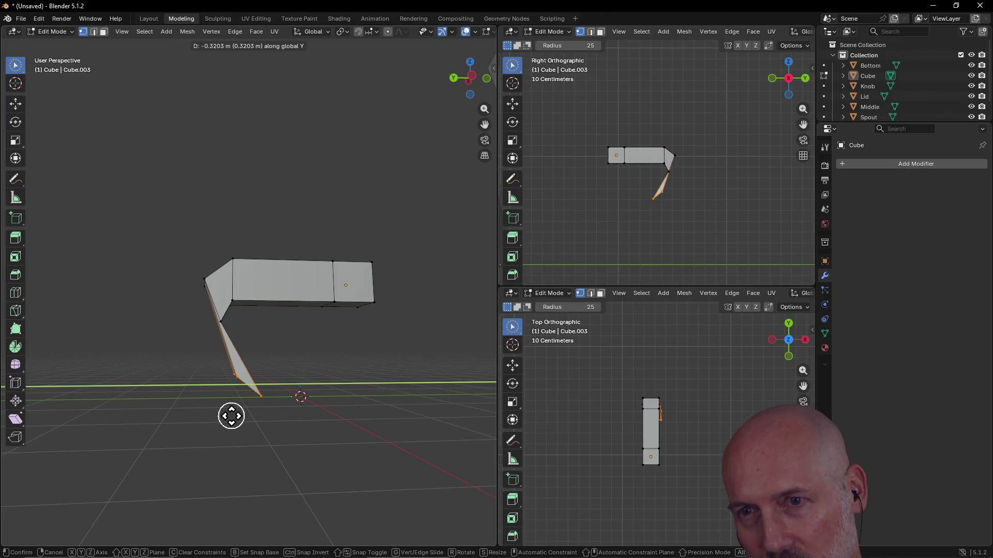
left_click(231, 416)
mouse_move(186, 372)
middle_mouse_down()
mouse_move(299, 405)
mouse_move(376, 402)
mouse_move(401, 392)
mouse_move(391, 375)
middle_mouse_up()
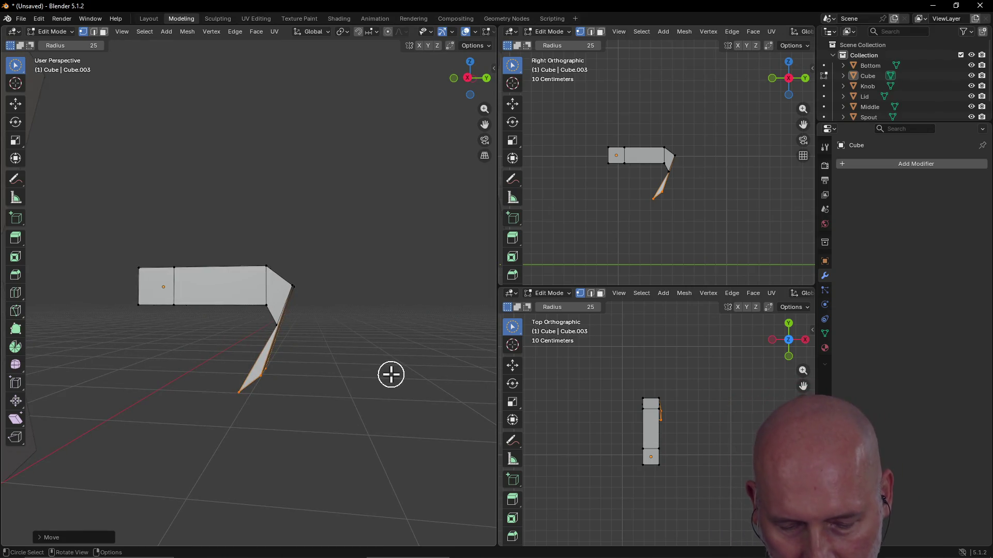
- Make a small further Y adjustment to the selected tip vertices
key("g")
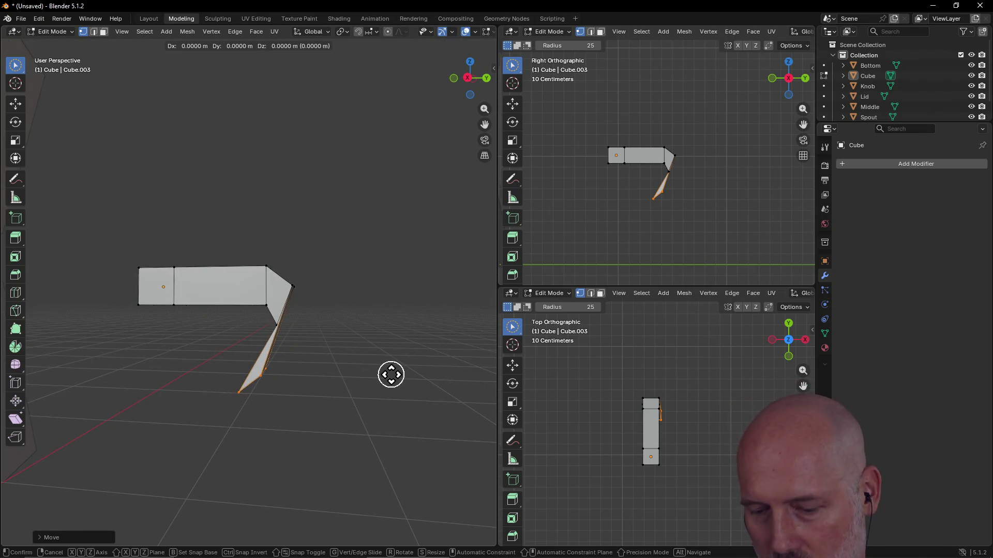
key("y")
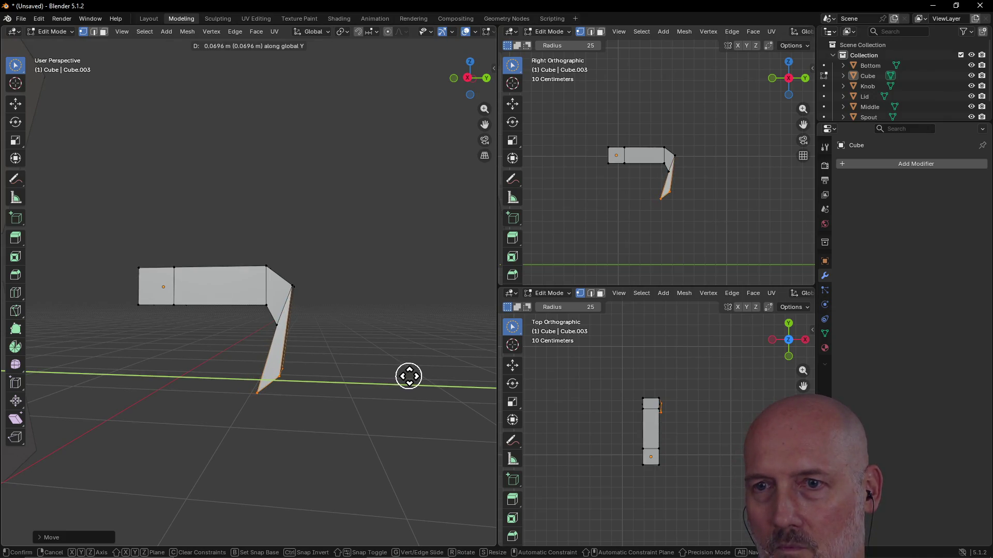
left_click(409, 376)
mouse_move(395, 331)
middle_mouse_down()
mouse_move(290, 359)
mouse_move(243, 309)
mouse_move(286, 301)
middle_mouse_up()
- Select the bend's middle edge plus the left and right edge vertices
left_click(248, 301)
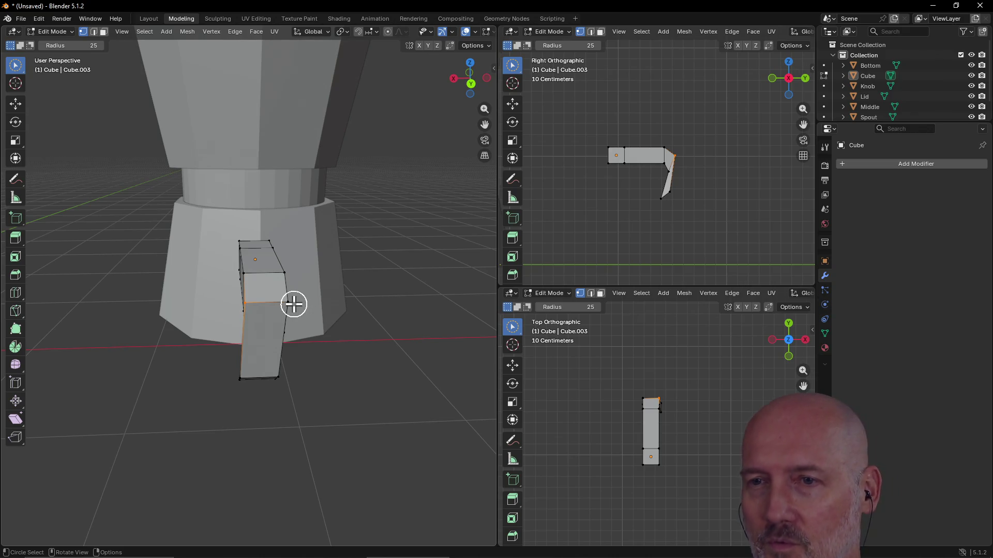
left_click_drag(291, 304, 300, 306)
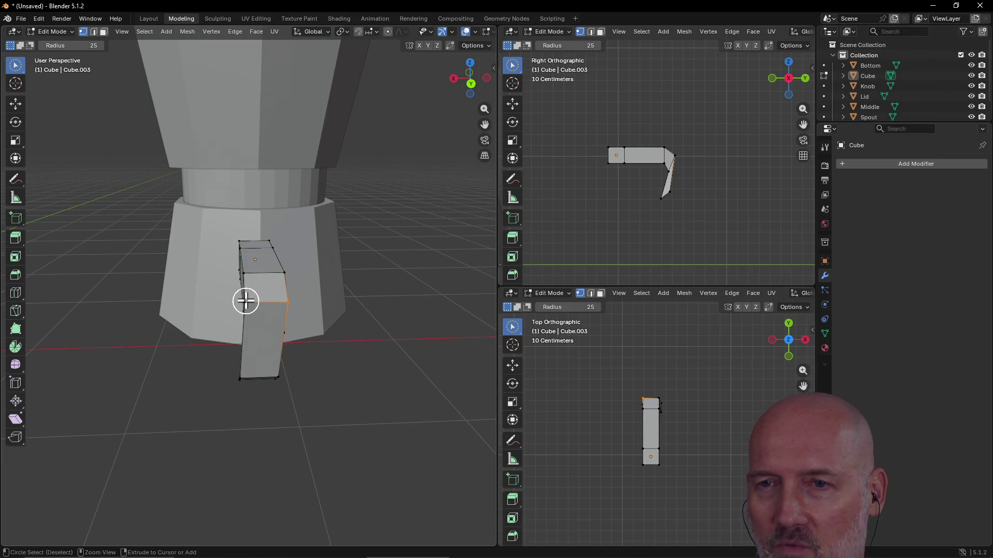
left_click_drag(237, 299, 250, 304, "shift")
mouse_move(249, 335)
middle_mouse_down()
mouse_move(405, 315)
mouse_move(332, 306)
middle_mouse_up()
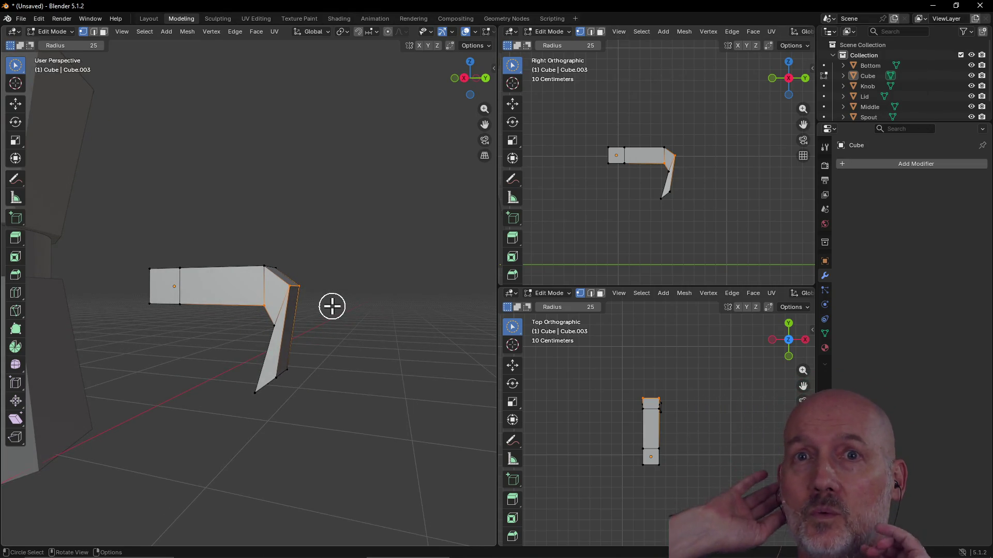
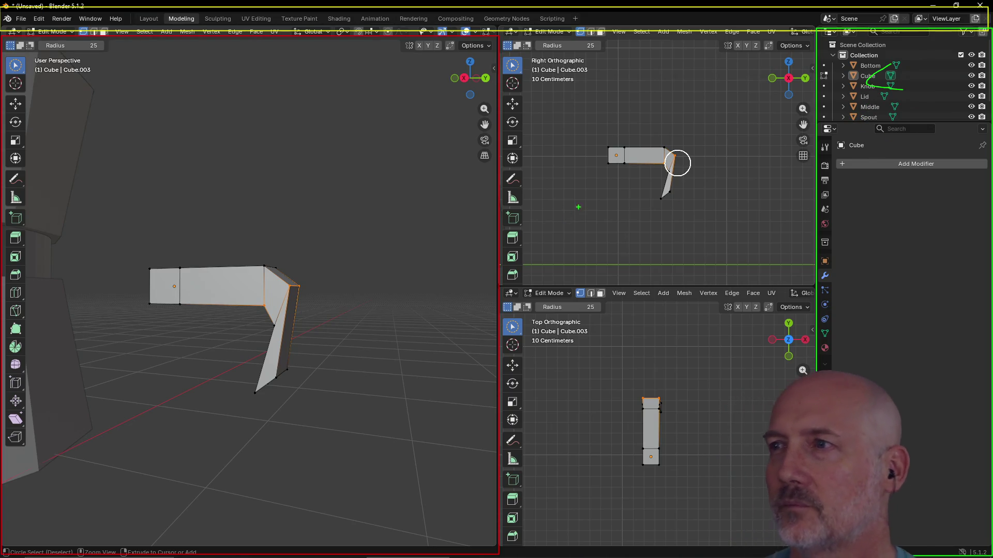
- Push the outer corner vertex of the handle's bend outward
mouse_move(301, 356)
middle_mouse_down()
mouse_move(364, 366)
mouse_move(297, 335)
mouse_move(259, 336)
mouse_move(264, 346)
middle_mouse_up()
scroll(289, 336, "up", 3)
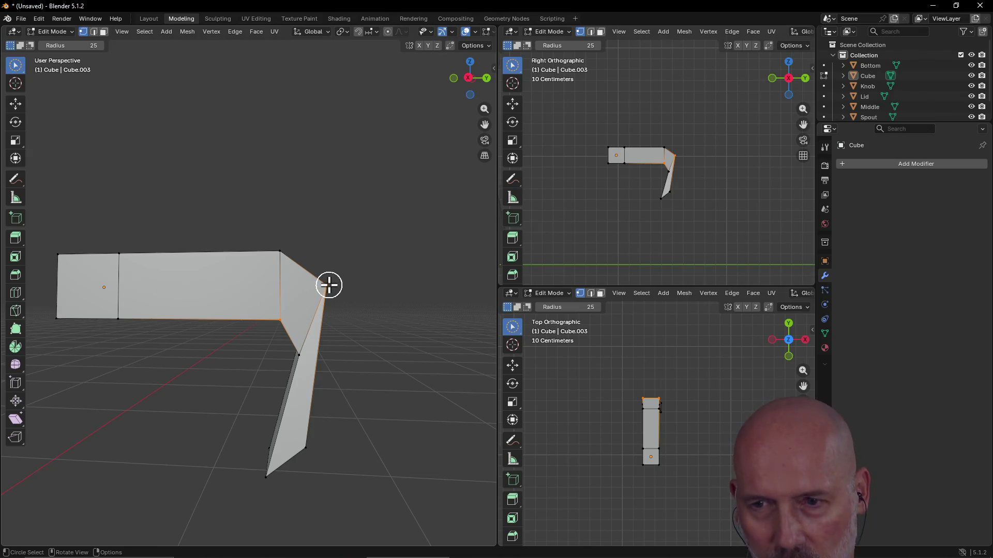
mouse_move(333, 288)
middle_mouse_down()
mouse_move(365, 281)
mouse_move(296, 291)
middle_mouse_up()
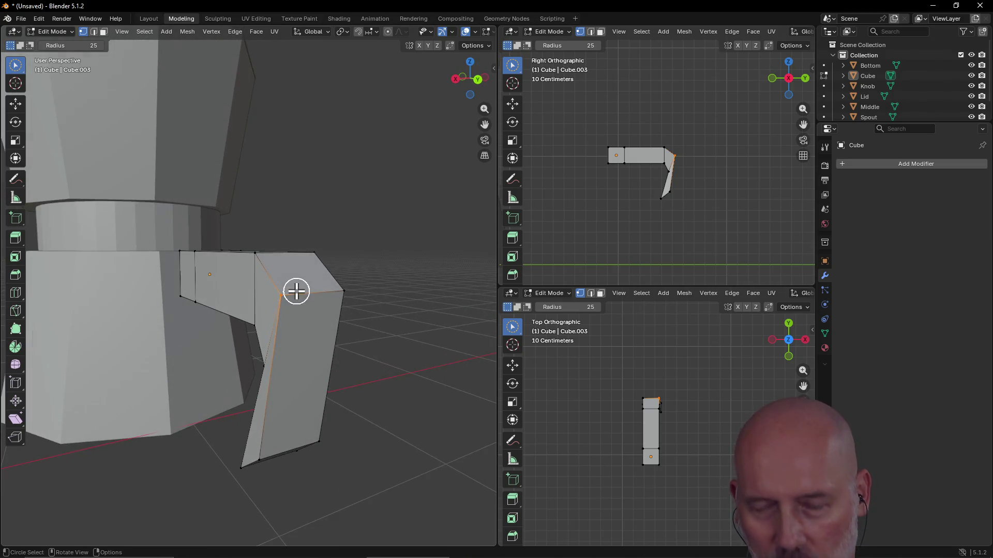
left_click_drag(345, 293, 357, 312, "shift")
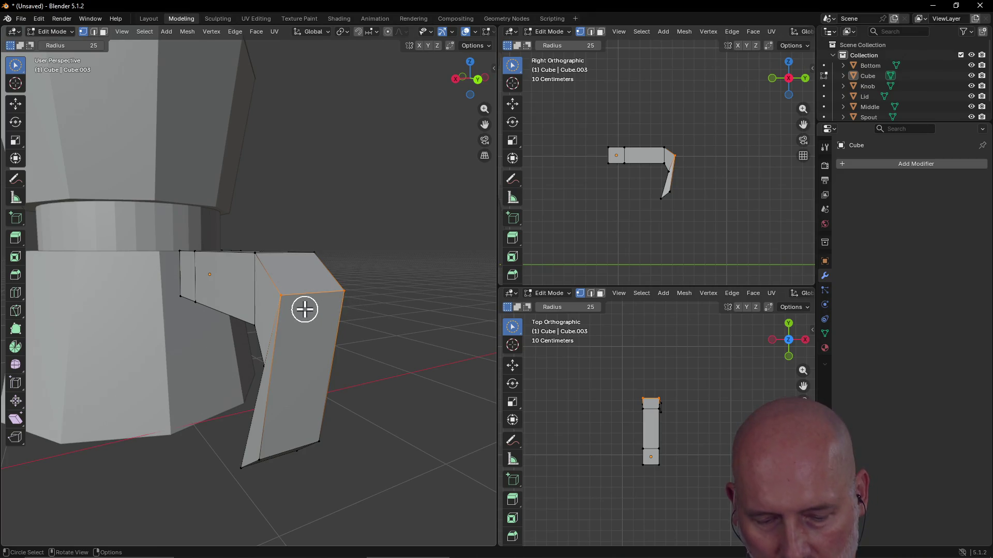
key("g")
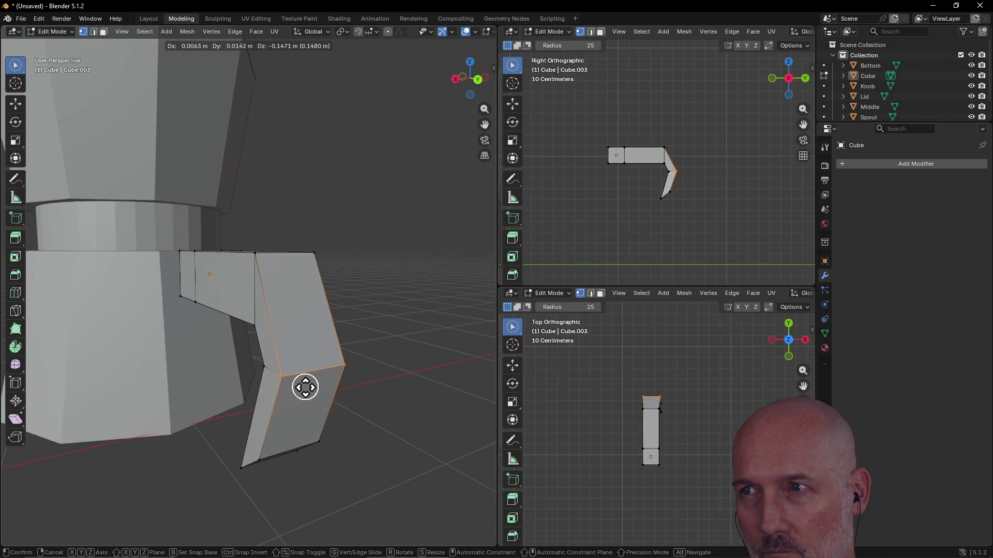
left_click(305, 388)
- Orbit to a front view and exit Local View to show the whole moka pot
mouse_move(303, 387)
middle_mouse_down()
mouse_move(390, 388)
mouse_move(250, 390)
mouse_move(268, 383)
mouse_move(259, 370)
mouse_move(259, 397)
mouse_move(164, 372)
mouse_move(198, 363)
mouse_move(284, 381)
mouse_move(381, 368)
mouse_move(373, 364)
middle_mouse_up()
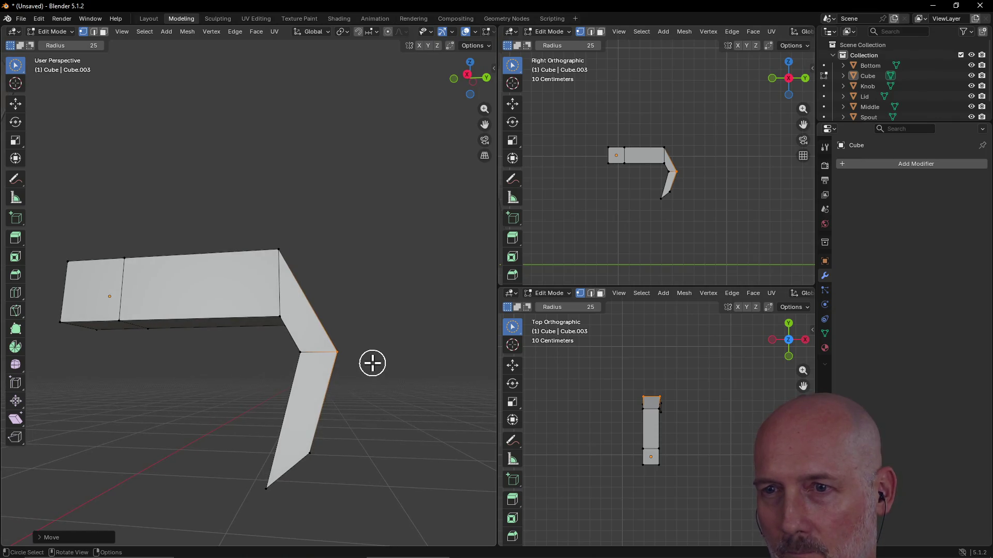
scroll(348, 468, "up", 2)
scroll(348, 468, "down", 4)
mouse_move(348, 467)
middle_mouse_down()
mouse_move(297, 461)
mouse_move(366, 485)
mouse_move(251, 470)
mouse_move(49, 472)
mouse_move(315, 463)
mouse_move(343, 470)
mouse_move(306, 464)
middle_mouse_up()
key("KP_Divide")
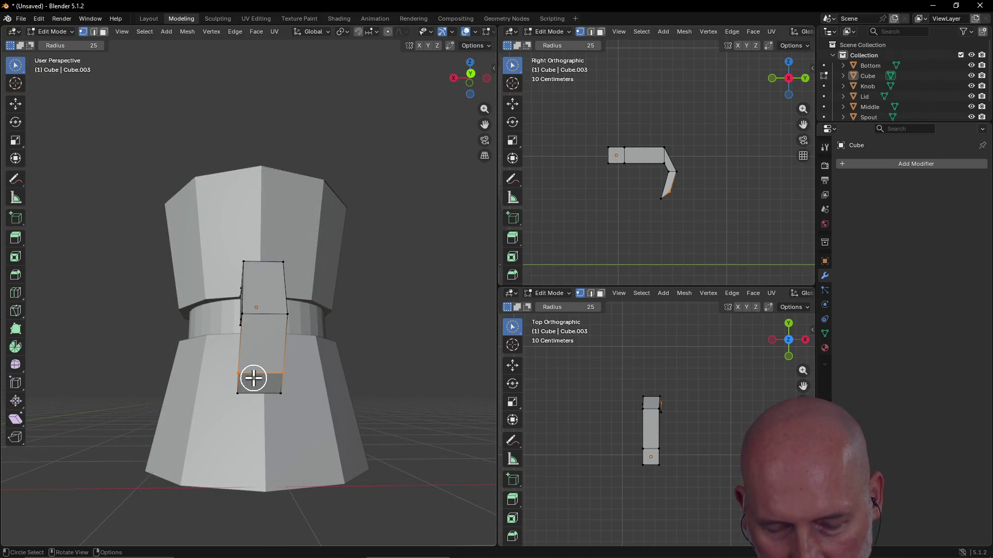
- Begin moving the handle's bottom edge, then cancel so its shape stays unchanged
middle_click_drag(315, 381, 304, 376)
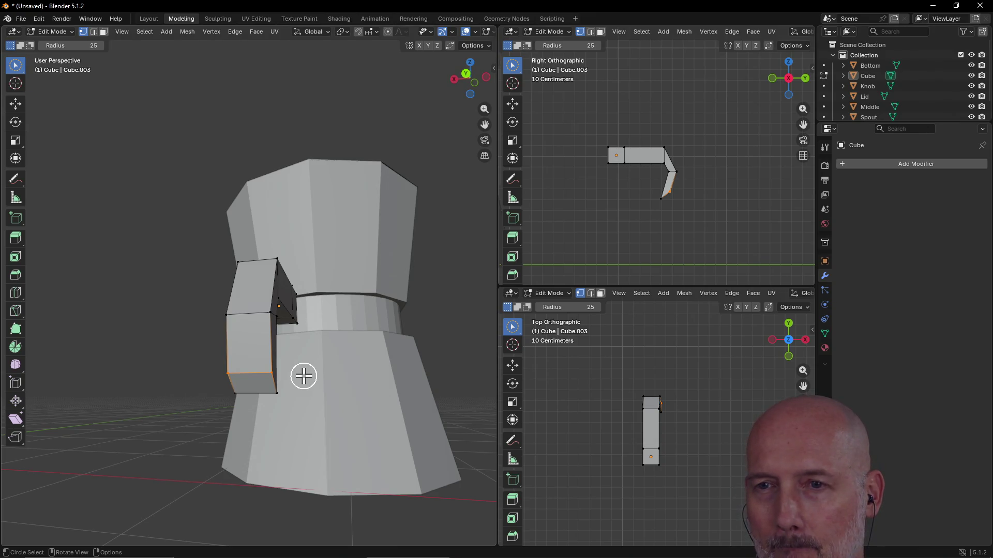
key("g")
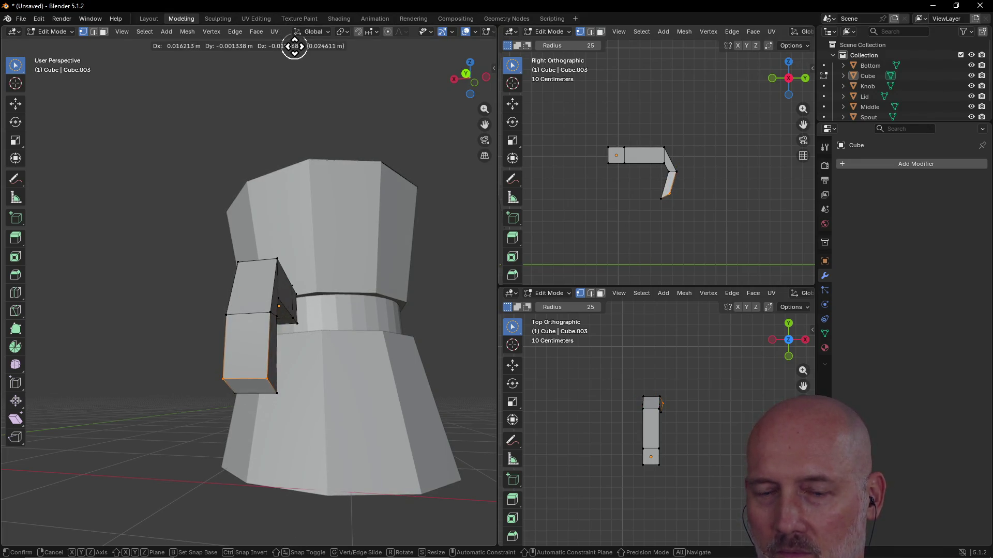
key("Escape")
mouse_move(268, 280)
middle_mouse_down()
mouse_move(250, 295)
mouse_move(226, 281)
mouse_move(182, 293)
mouse_move(159, 284)
mouse_move(206, 326)
mouse_move(189, 327)
mouse_move(211, 337)
mouse_move(200, 338)
middle_mouse_up()
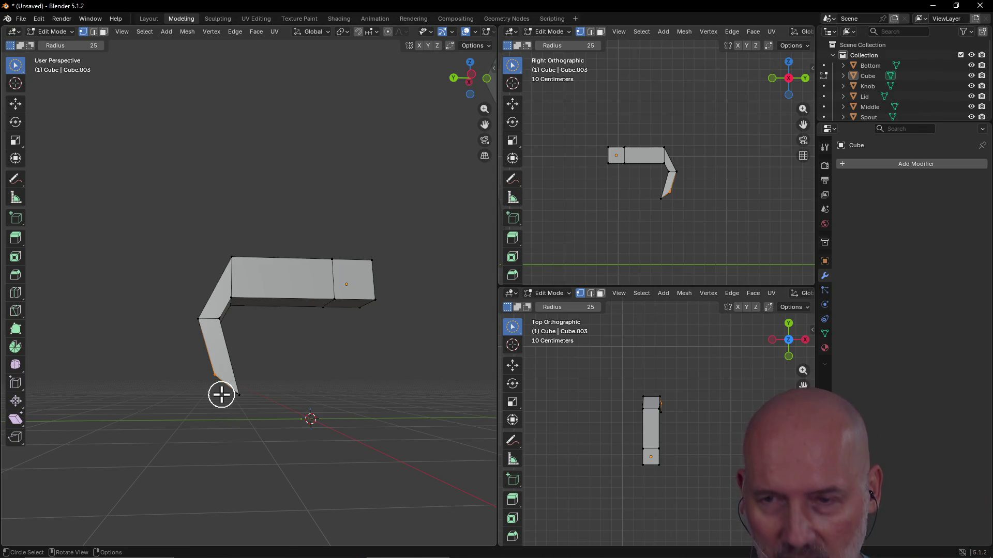
- Move the handle's lower edge with the global X axis locked
key("g")
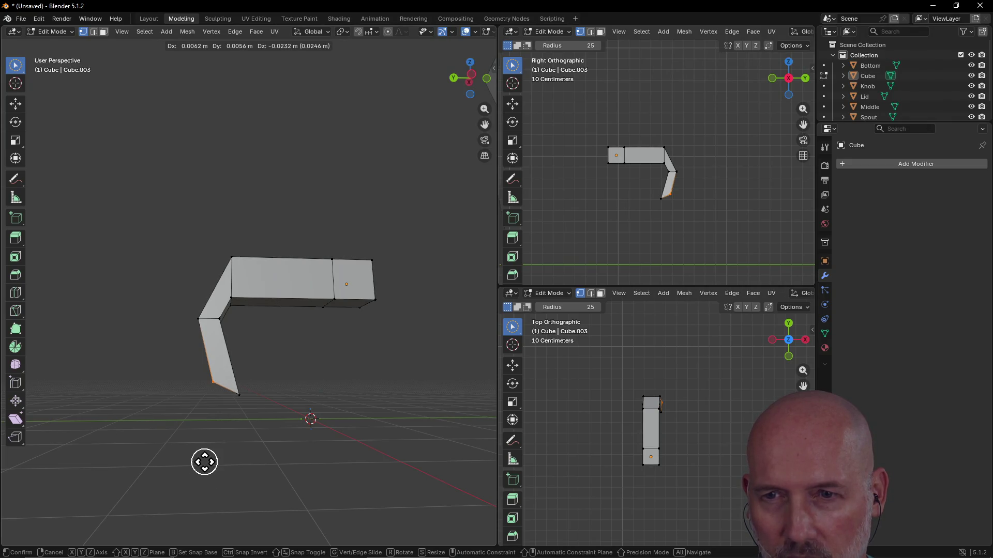
key("Escape")
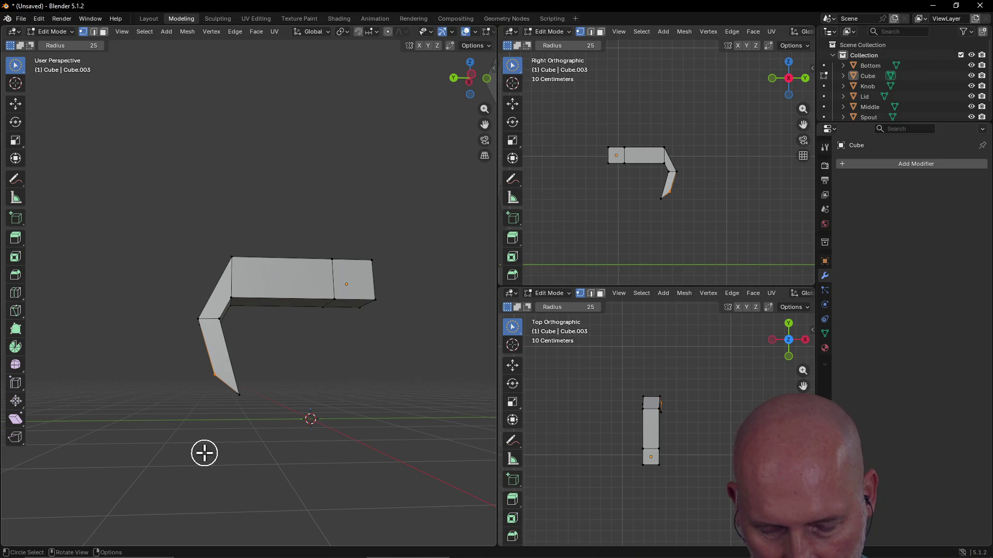
key("g")
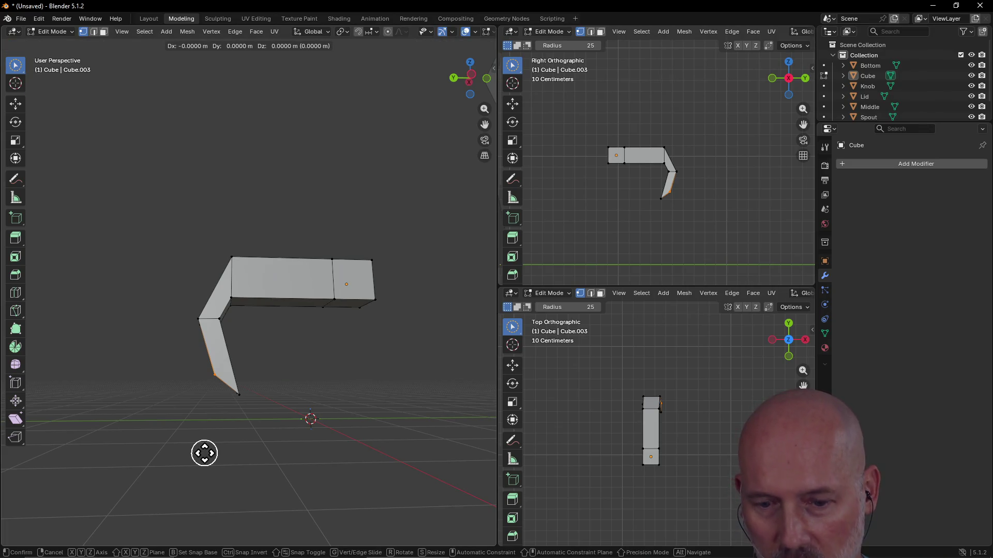
key("shift+y")
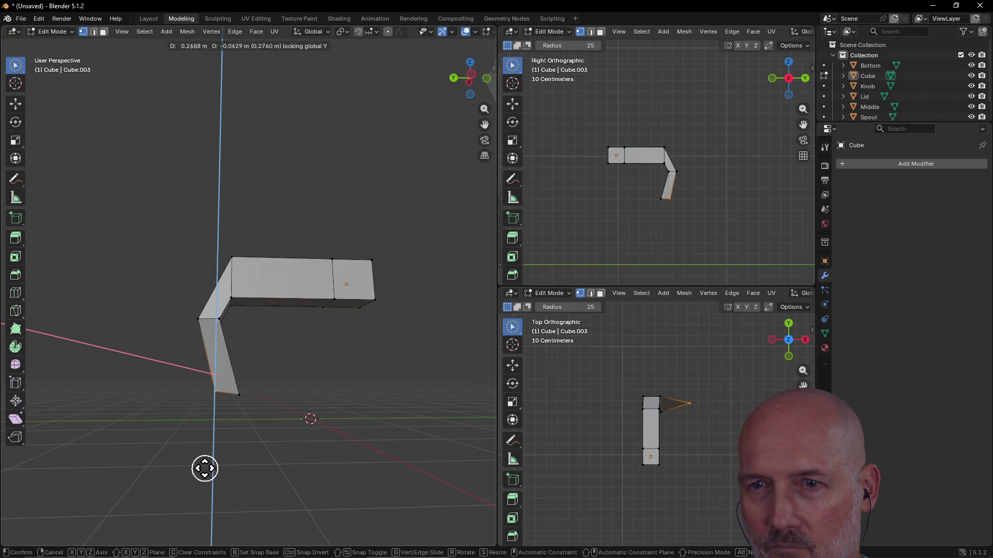
key("shift+z")
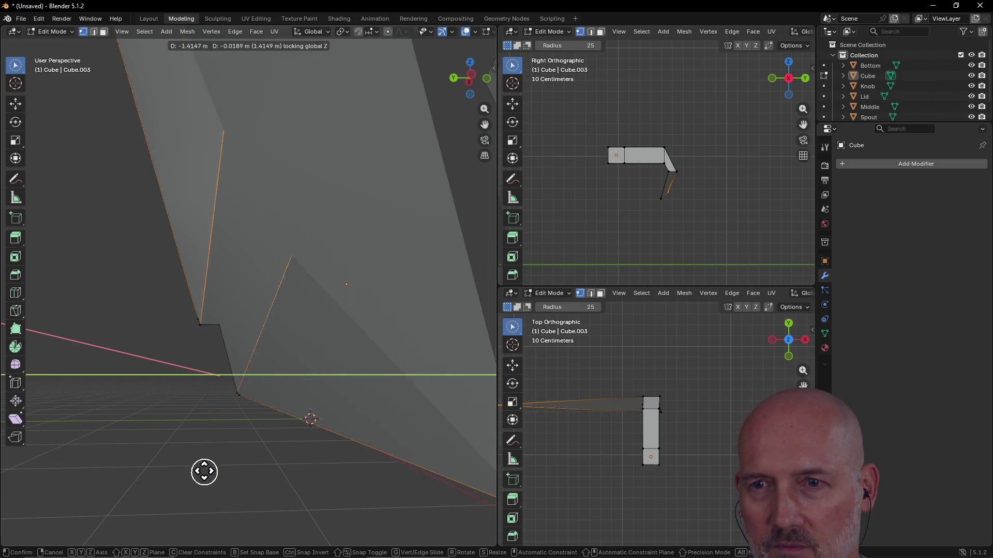
key("shift+x")
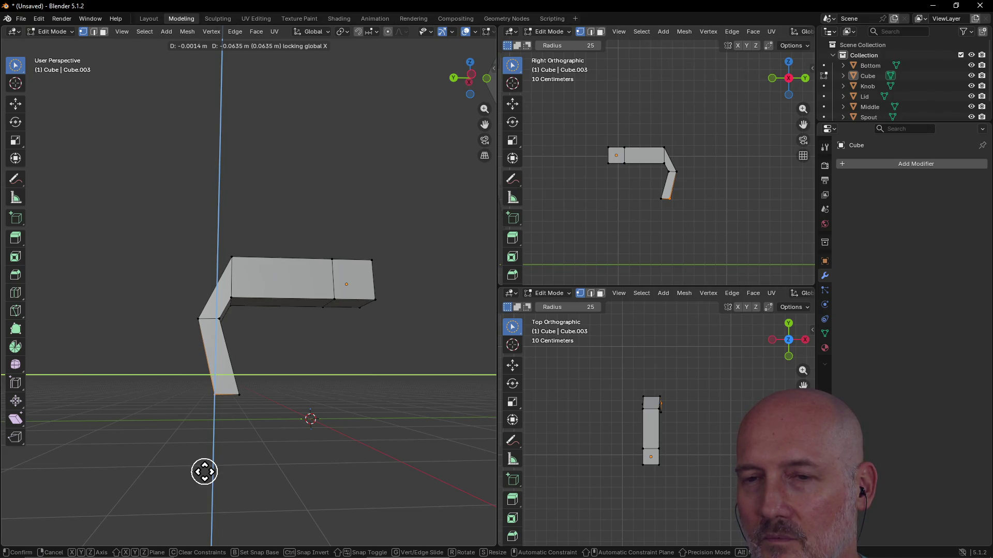
left_click(204, 471)
- Undo that move and slide the lower vertex along the X axis instead
mouse_move(199, 455)
middle_mouse_down()
mouse_move(243, 443)
mouse_move(362, 448)
mouse_move(447, 437)
mouse_move(402, 437)
middle_mouse_up()
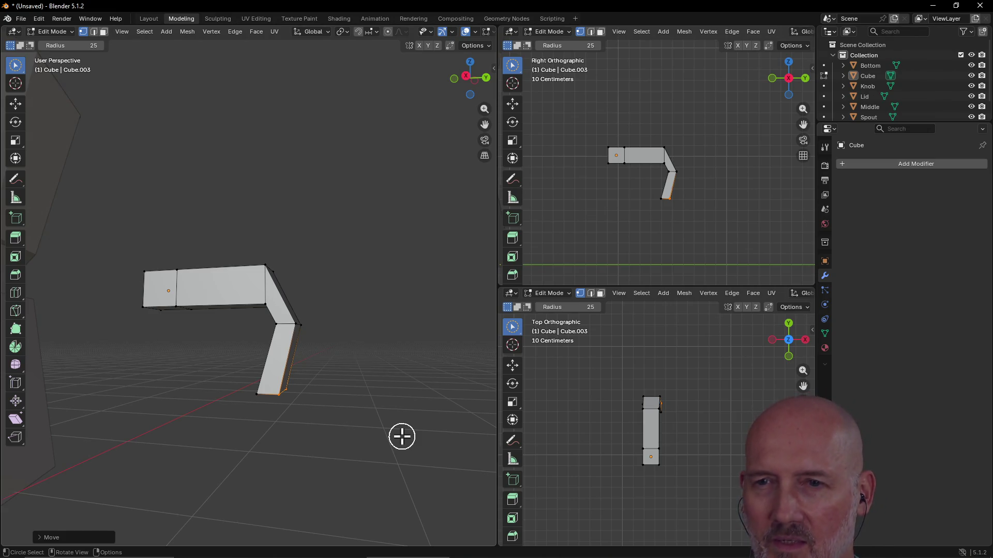
mouse_move(402, 437)
middle_mouse_down()
mouse_move(401, 423)
mouse_move(317, 423)
mouse_move(327, 419)
middle_mouse_up()
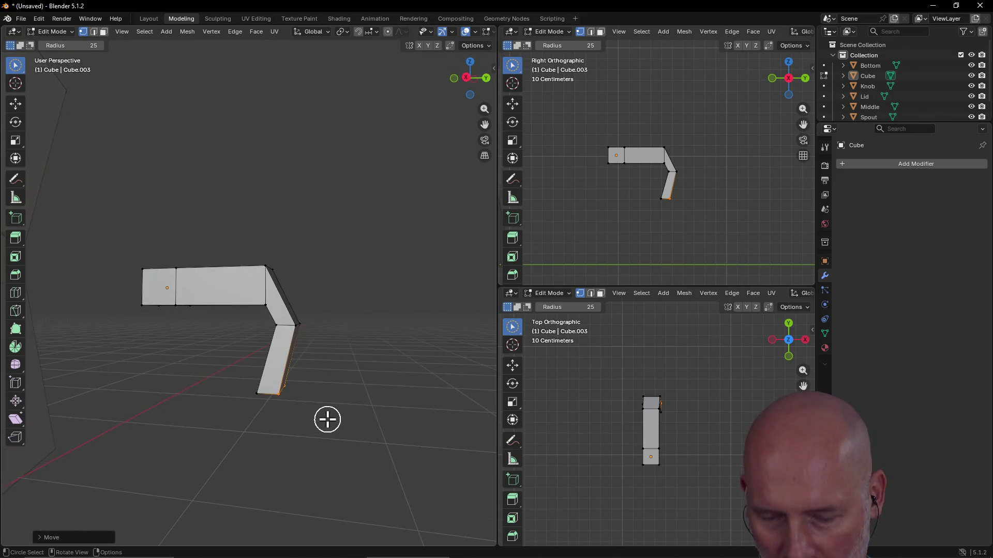
key("ctrl+z")
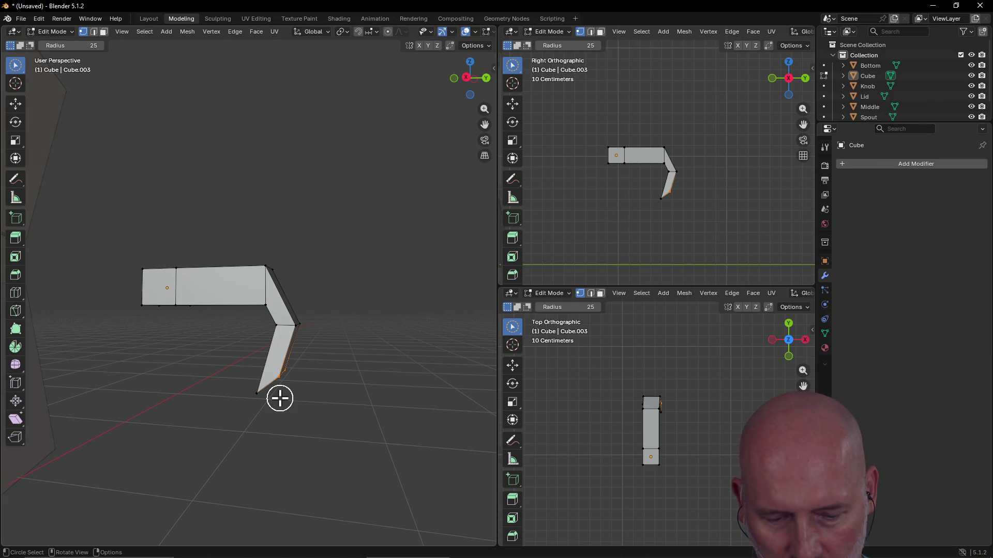
key("g")
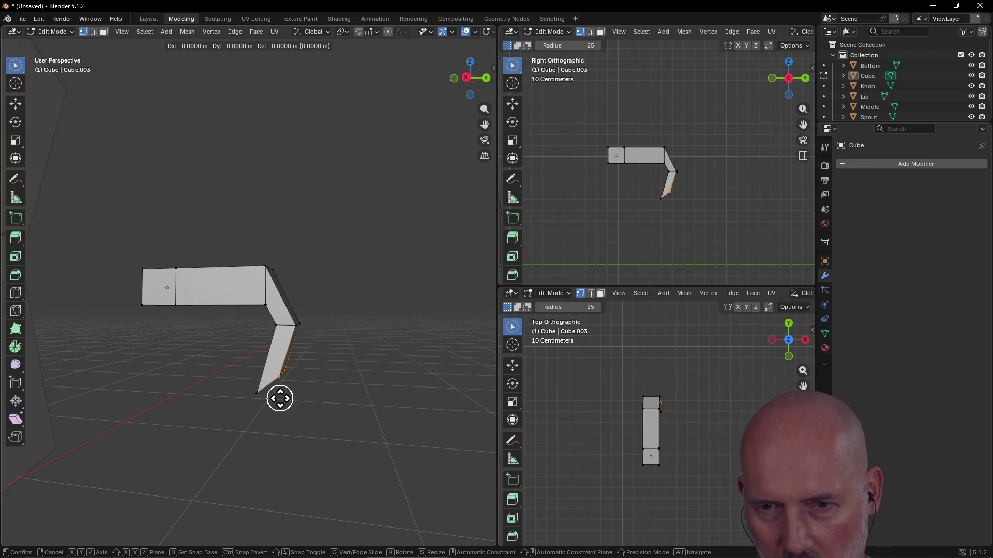
key("x")
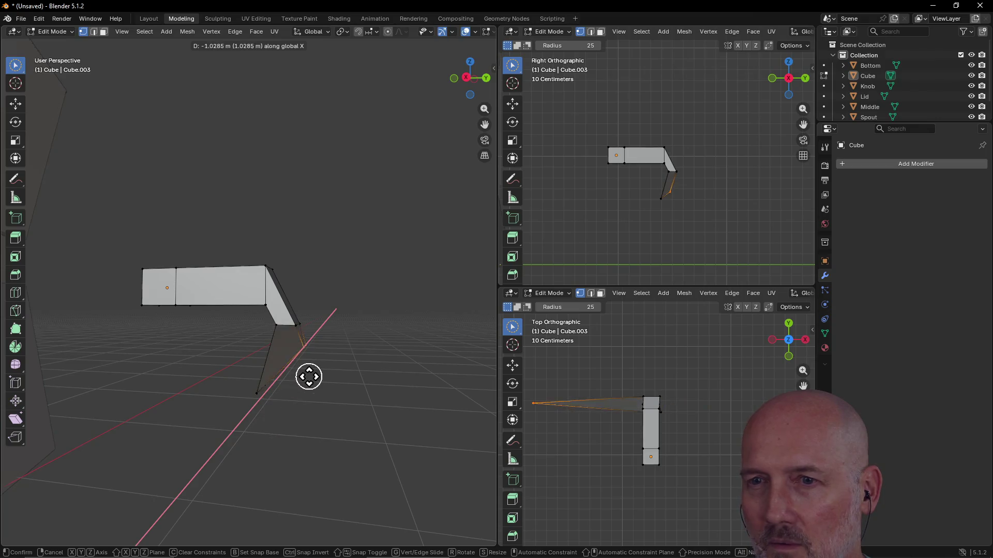
left_click(289, 409)
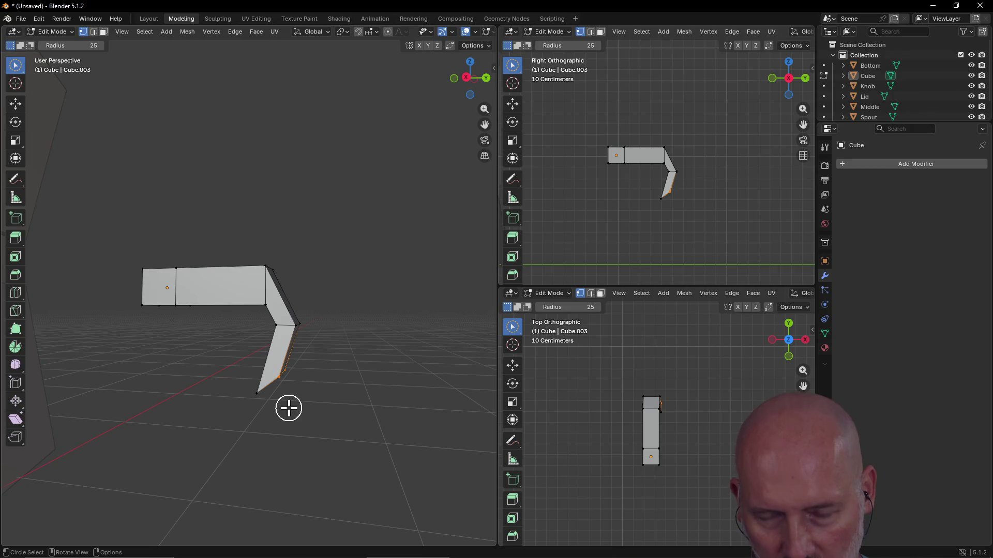
- Shift the lower vertices with X locked to square off the leg's foot, about 6 cm
key("g")
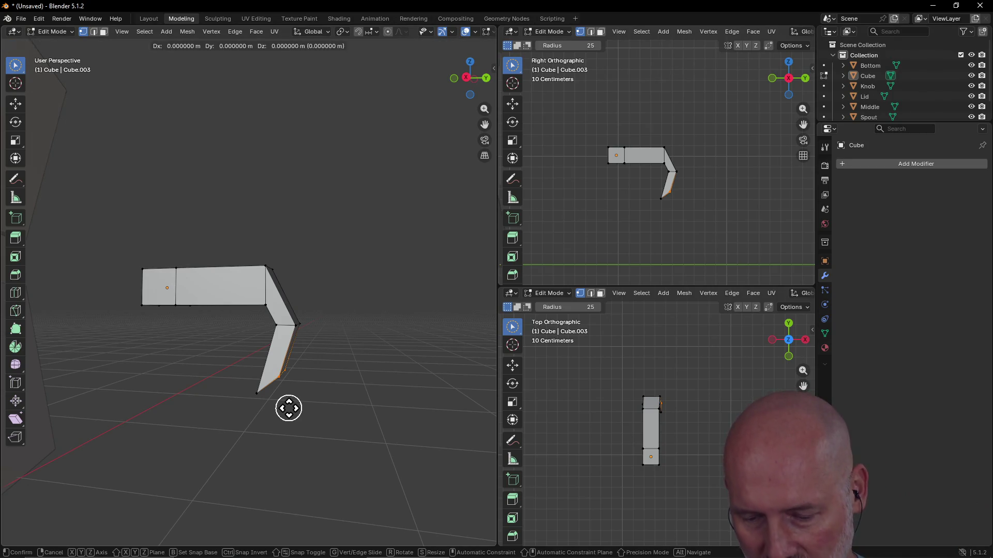
key("shift+x")
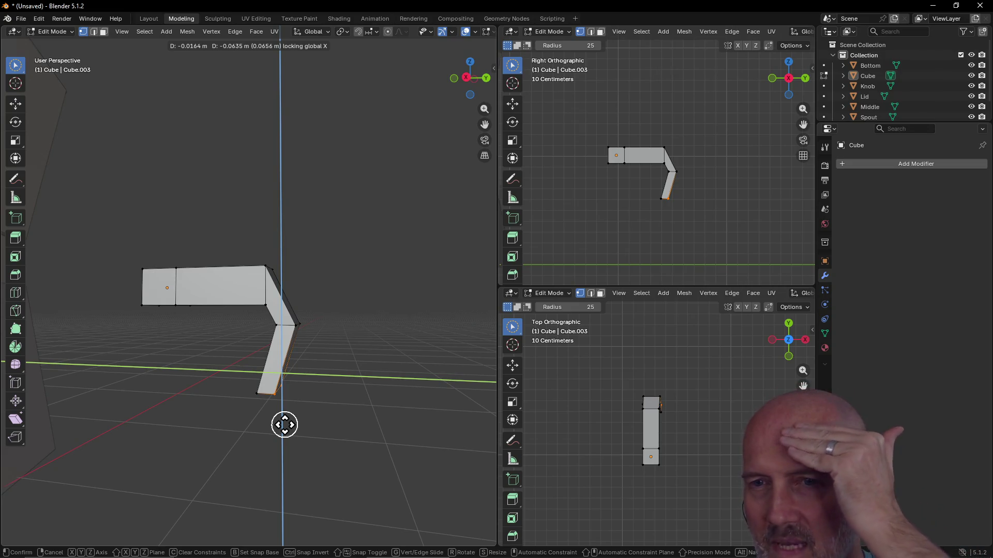
left_click(285, 425)
mouse_move(261, 472)
middle_mouse_down()
mouse_move(213, 450)
mouse_move(253, 434)
mouse_move(374, 435)
mouse_move(277, 396)
mouse_move(281, 361)
mouse_move(261, 402)
mouse_move(264, 427)
middle_mouse_up()
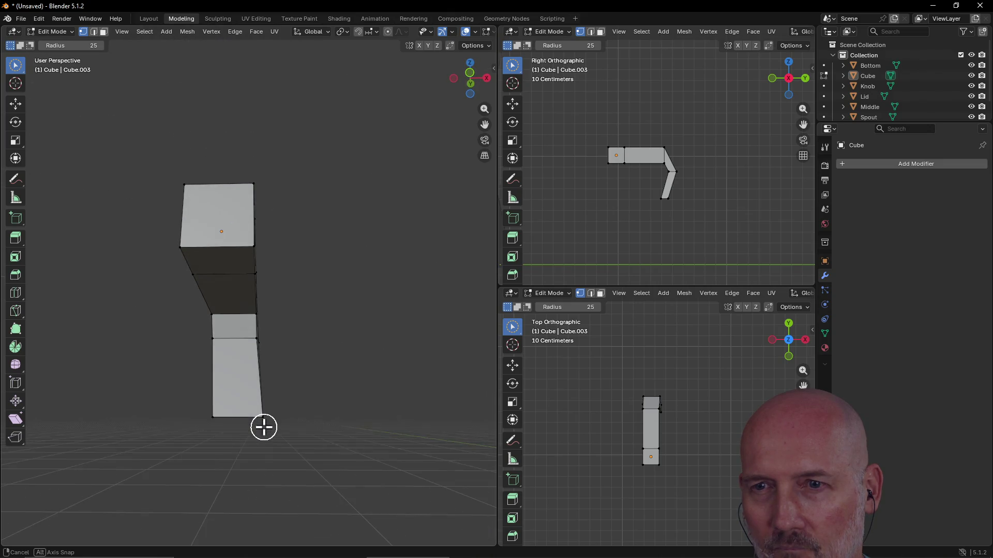
- Switch the lower viewport to the bottom view and zoom in on the handle's end
mouse_move(257, 365)
middle_mouse_down()
mouse_move(155, 394)
mouse_move(93, 377)
mouse_move(36, 391)
mouse_move(301, 408)
mouse_move(297, 402)
middle_mouse_up()
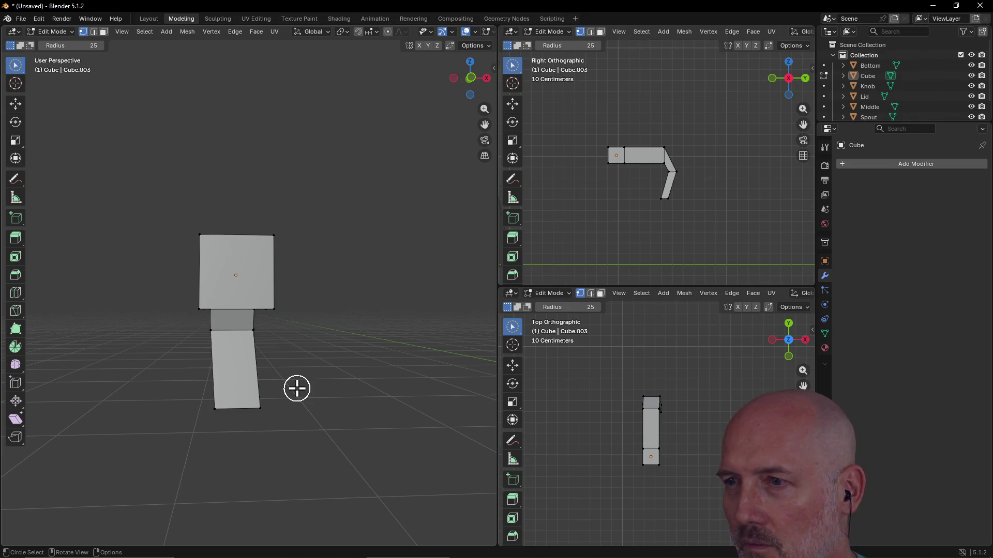
key("grave")
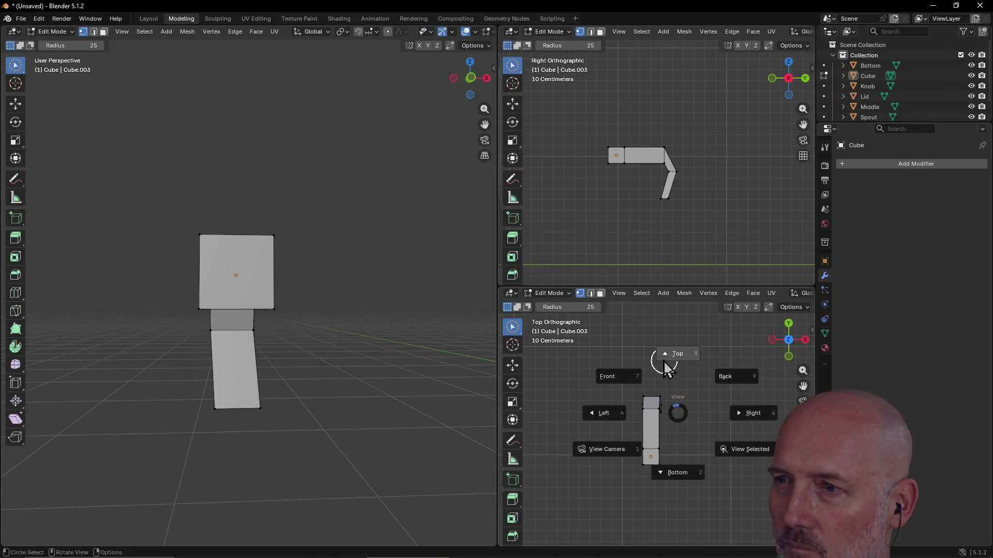
left_click(666, 470)
key("grave")
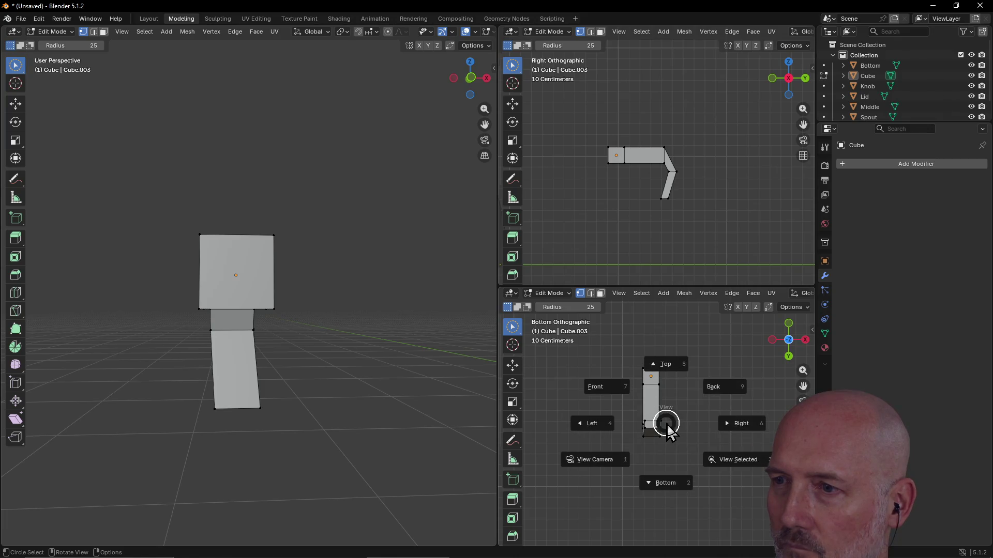
left_click(666, 423)
scroll(666, 433, "up", 4)
scroll(668, 433, "up", 2)
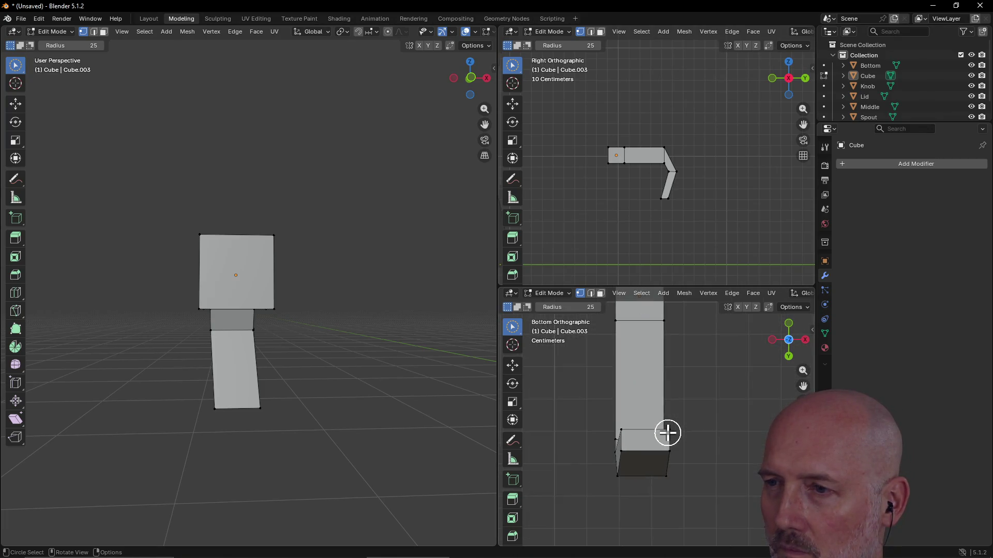
- Select the end block's top vertices and slide them in the XY plane flush with the column
mouse_move(648, 450)
left_mouse_down()
mouse_move(672, 454)
mouse_move(679, 432)
mouse_move(643, 452)
mouse_move(620, 443)
mouse_move(673, 456)
left_mouse_up()
left_click(683, 454)
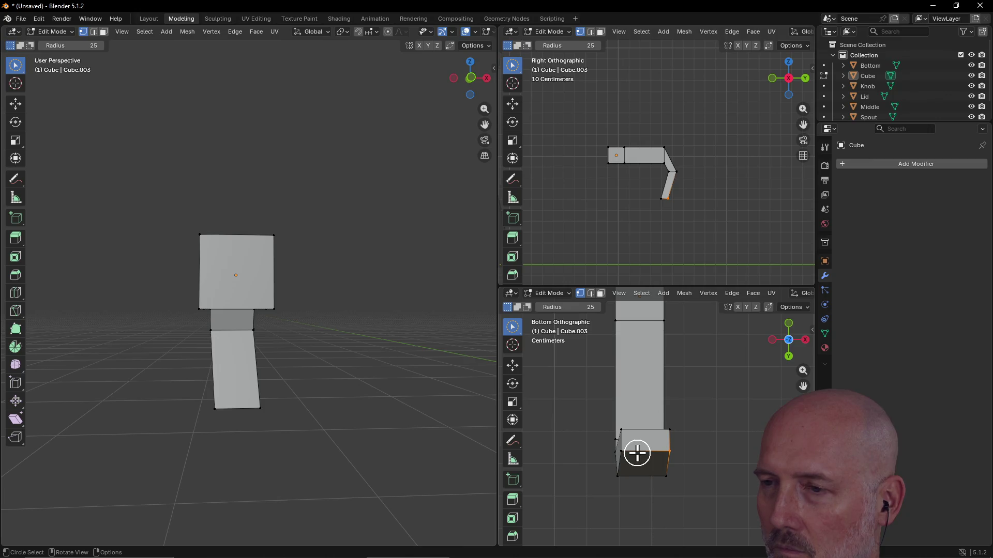
left_click_drag(621, 452, 621, 435, "shift")
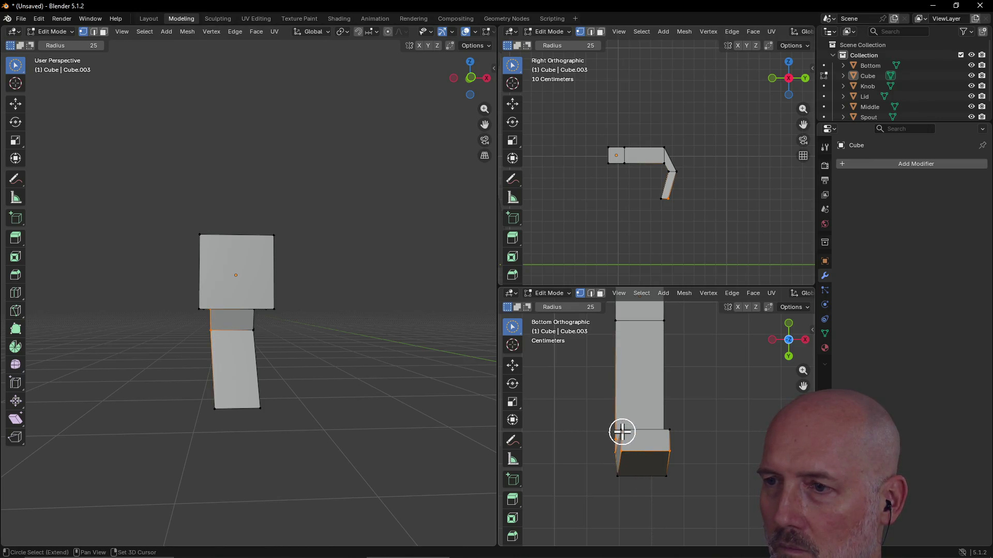
scroll(431, 365, "down", 2)
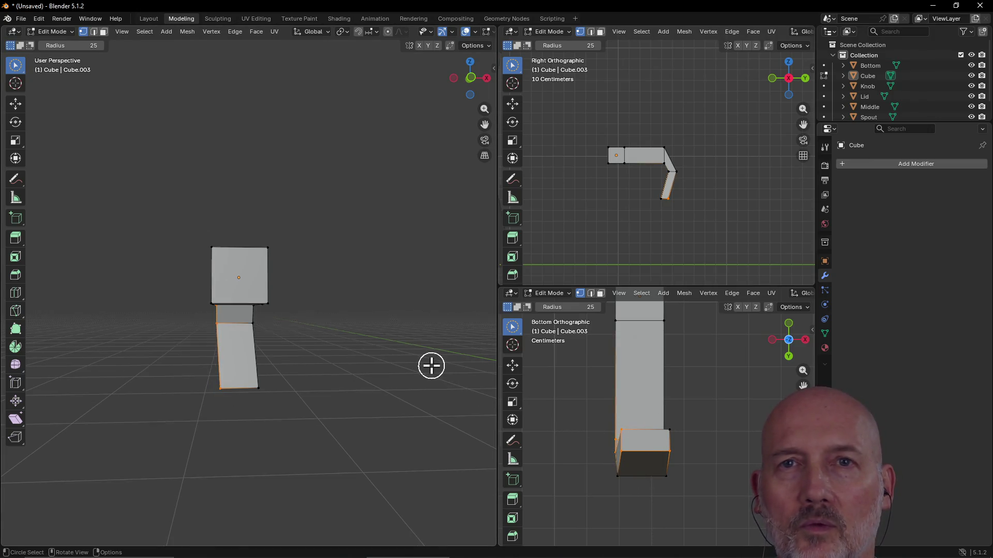
key("w")
key("w")
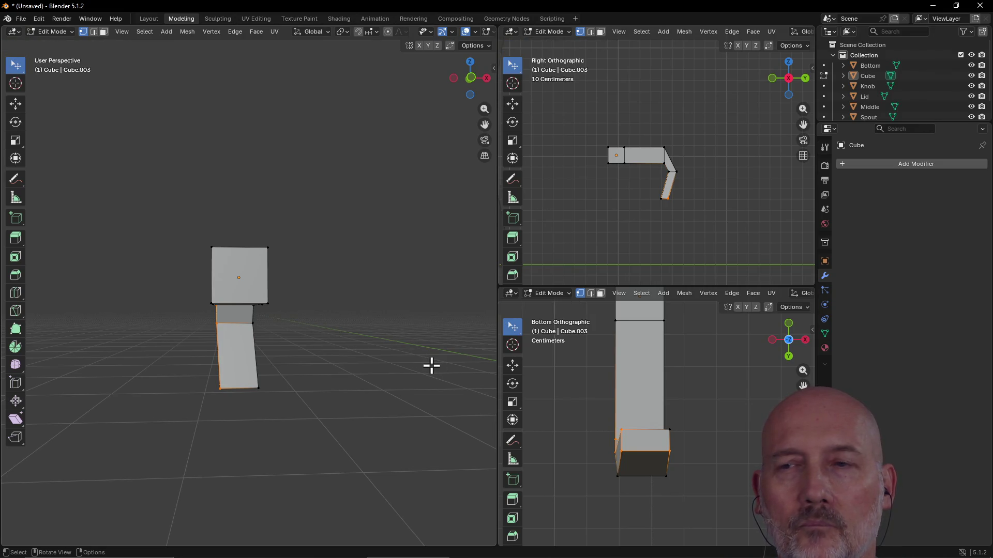
left_click(628, 437)
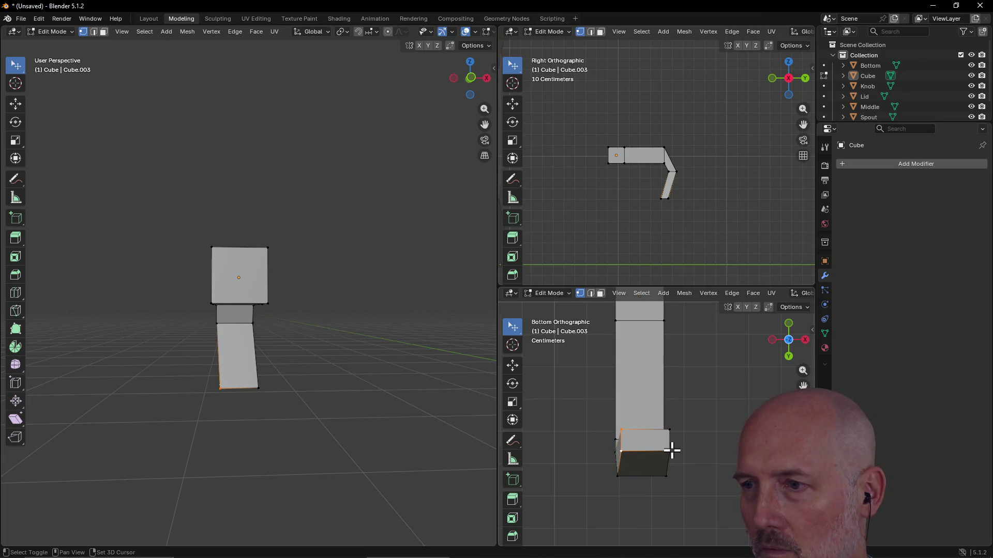
left_click(669, 430, "shift")
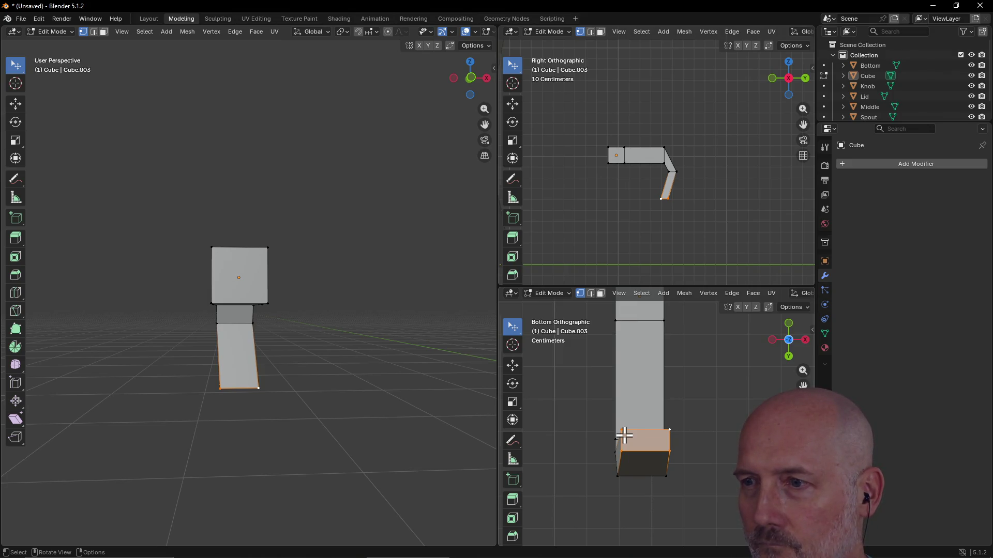
key("g")
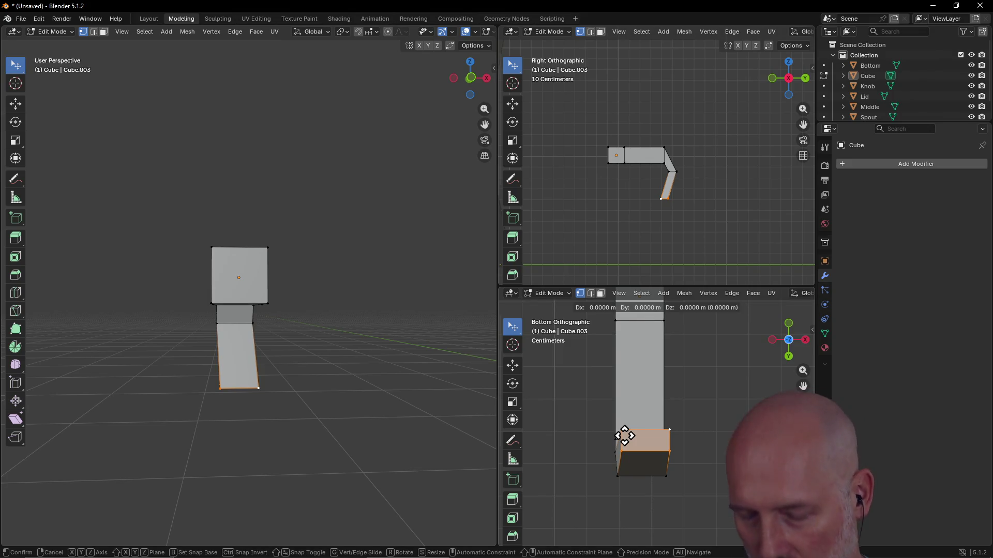
key("shift+z")
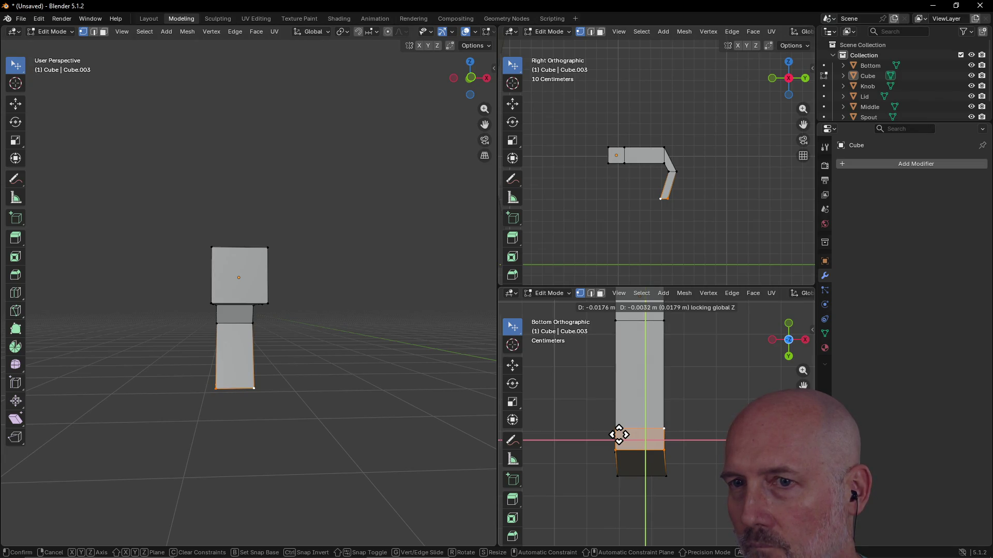
left_click(618, 435)
- Orbit out to inspect the whole pot and the aligned handle
scroll(343, 396, "up", 10)
scroll(342, 396, "down", 8)
mouse_move(343, 396)
middle_mouse_down()
mouse_move(284, 386)
mouse_move(73, 394)
mouse_move(110, 382)
mouse_move(102, 439)
mouse_move(257, 377)
mouse_move(340, 396)
mouse_move(186, 388)
mouse_move(207, 399)
mouse_move(284, 350)
mouse_move(348, 346)
mouse_move(300, 413)
mouse_move(300, 377)
mouse_move(211, 392)
mouse_move(206, 362)
mouse_move(216, 419)
middle_mouse_up()
scroll(211, 392, "down", 3)
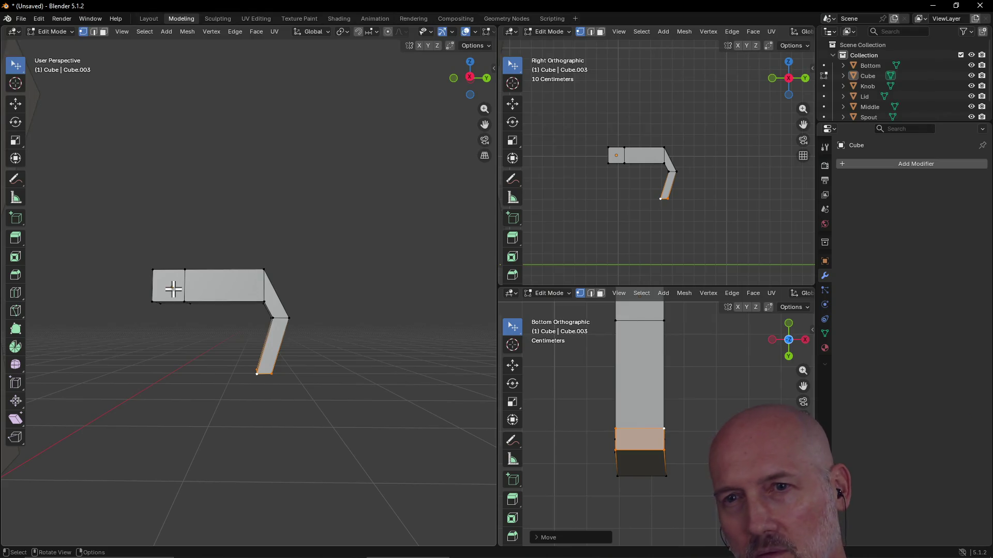
mouse_move(164, 291)
middle_mouse_down()
mouse_move(250, 317)
mouse_move(184, 339)
middle_mouse_up()
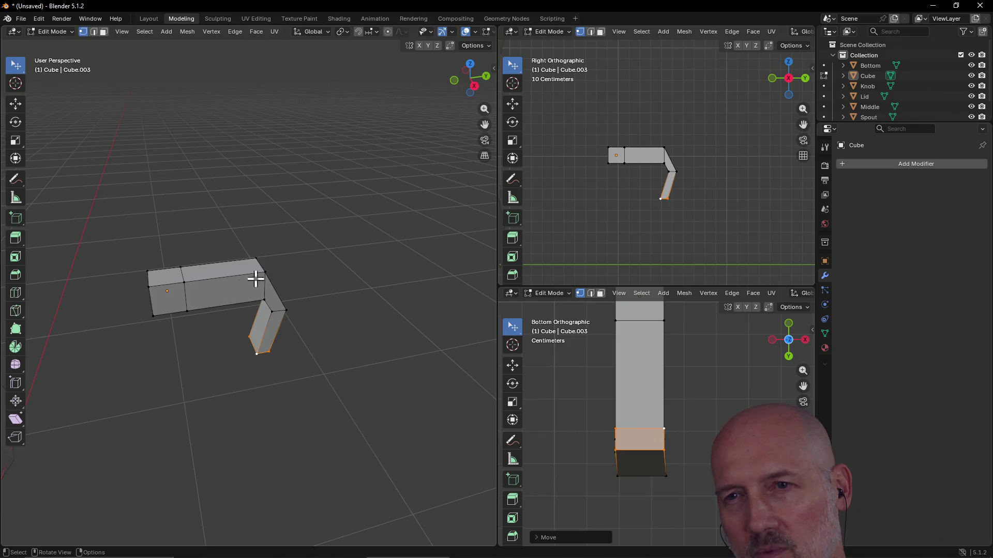
mouse_move(189, 272)
middle_mouse_down()
mouse_move(215, 293)
mouse_move(288, 279)
mouse_move(183, 224)
middle_mouse_up()
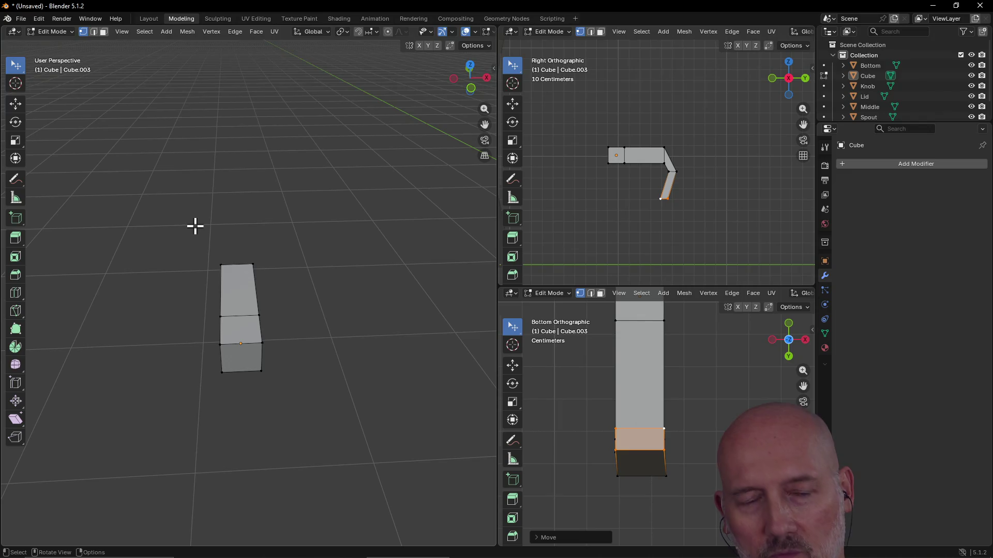
- Shorten the horizontal arm by pulling its end block in with X locked
key("w")
mouse_move(208, 306)
middle_mouse_down()
mouse_move(133, 268)
mouse_move(108, 267)
mouse_move(119, 271)
middle_mouse_up()
left_click_drag(148, 282, 215, 361)
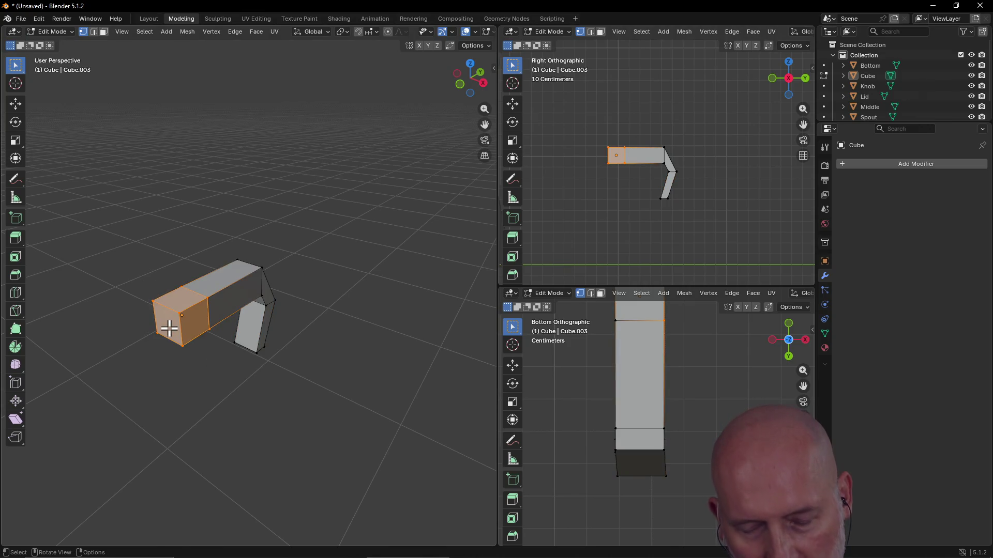
key("g")
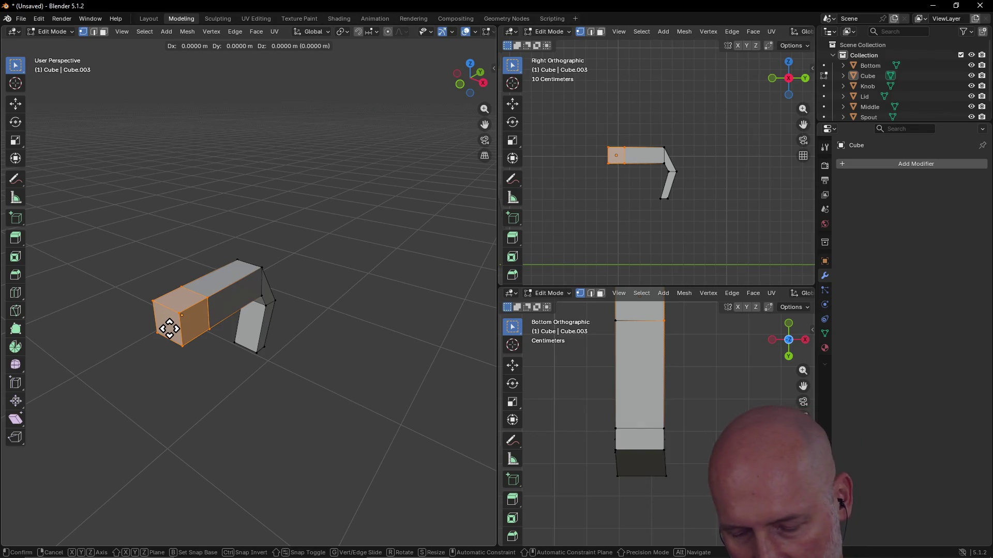
key("shift+x")
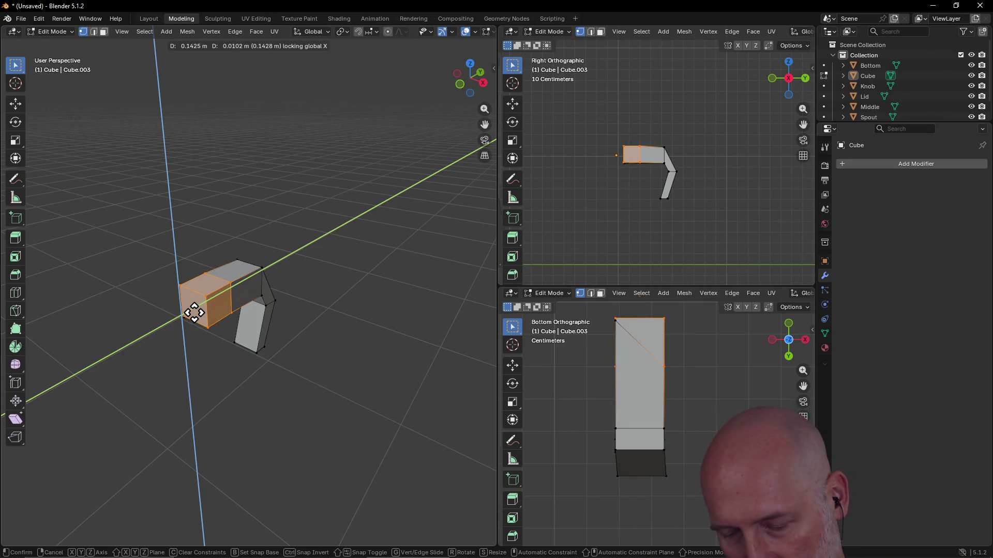
key("shift+y")
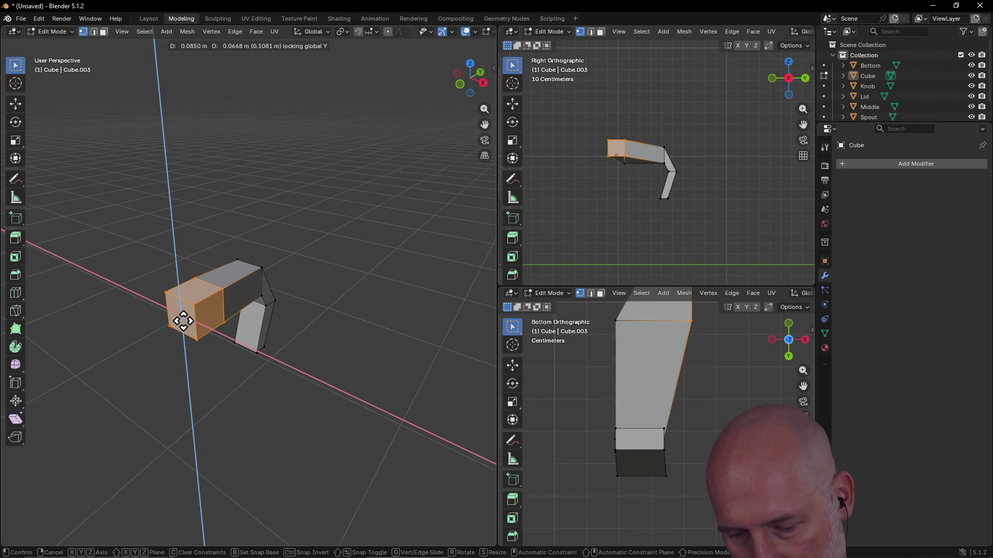
key("shift+x")
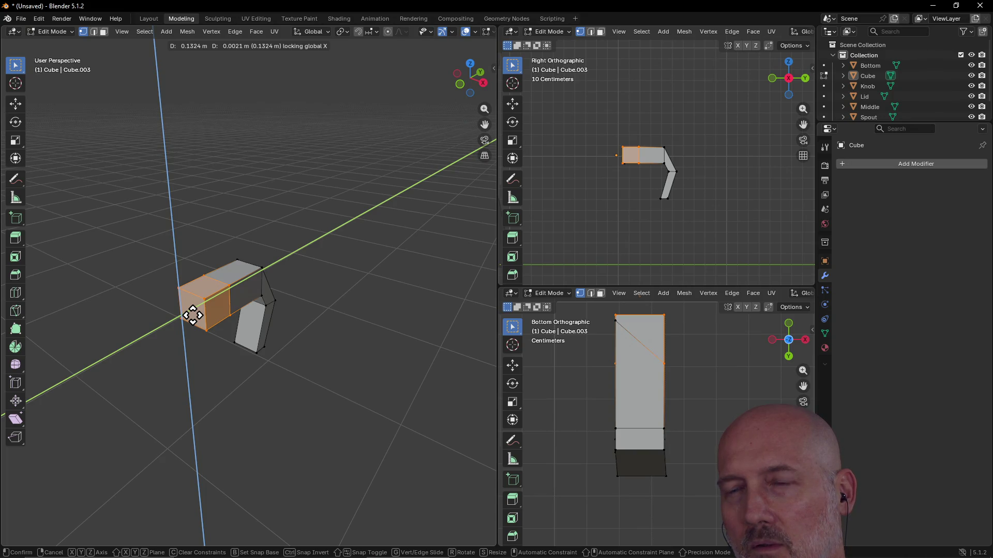
left_click(192, 315)
- Lower the arm's top vertices along Z to make the arm thinner
middle_click_drag(208, 352, 147, 326)
scroll(311, 346, "up", 8)
mouse_move(310, 345)
middle_mouse_down()
mouse_move(281, 315)
mouse_move(265, 348)
mouse_move(250, 309)
mouse_move(206, 310)
mouse_move(220, 270)
mouse_move(256, 241)
mouse_move(91, 324)
mouse_move(153, 326)
mouse_move(251, 243)
mouse_move(184, 283)
mouse_move(223, 263)
mouse_move(228, 280)
mouse_move(343, 296)
mouse_move(361, 368)
mouse_move(377, 352)
middle_mouse_up()
scroll(264, 348, "down", 5)
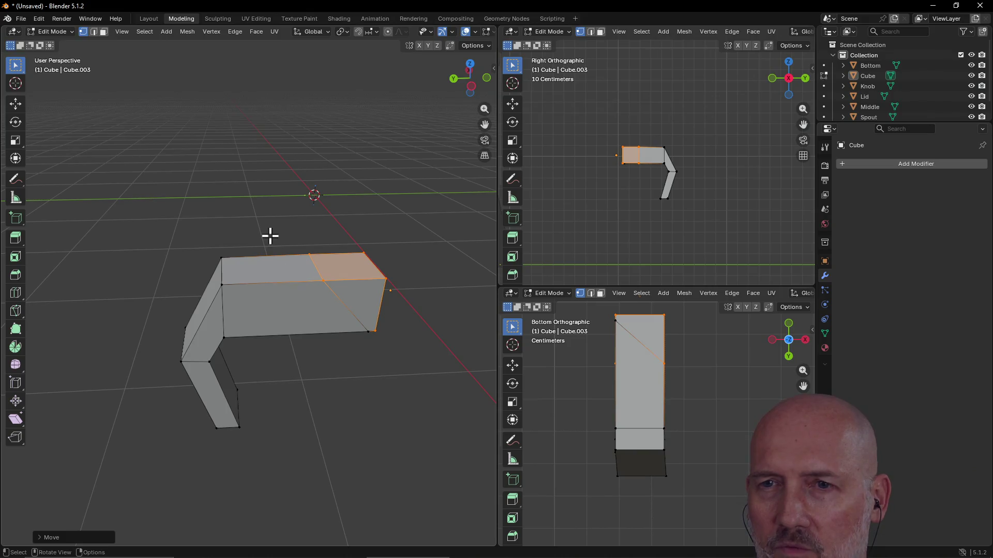
middle_click_drag(270, 236, 231, 296)
mouse_move(214, 261)
left_mouse_down()
mouse_move(261, 310)
mouse_move(225, 272)
mouse_move(223, 336)
mouse_move(381, 366)
left_mouse_up()
mouse_move(381, 365)
middle_mouse_down()
mouse_move(385, 242)
mouse_move(389, 275)
middle_mouse_up()
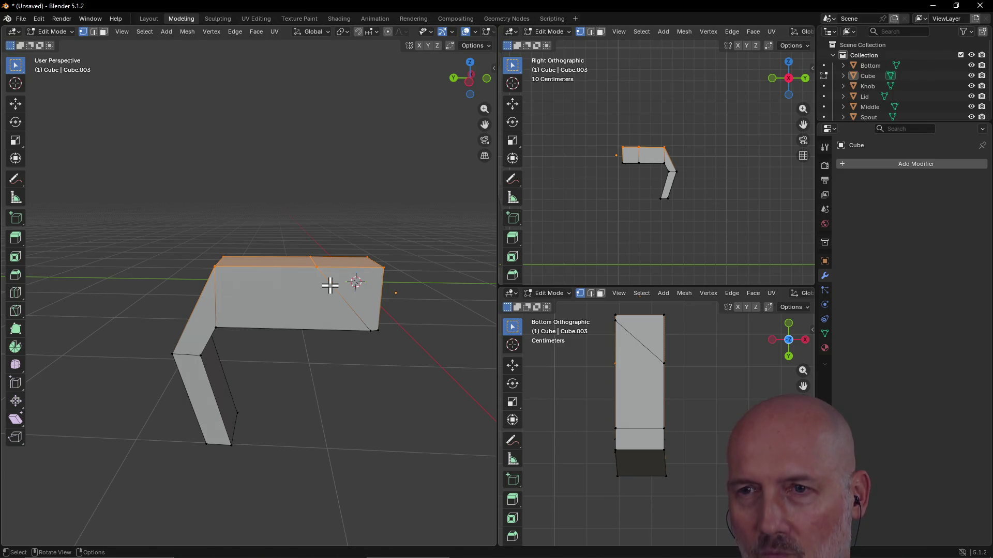
key("g")
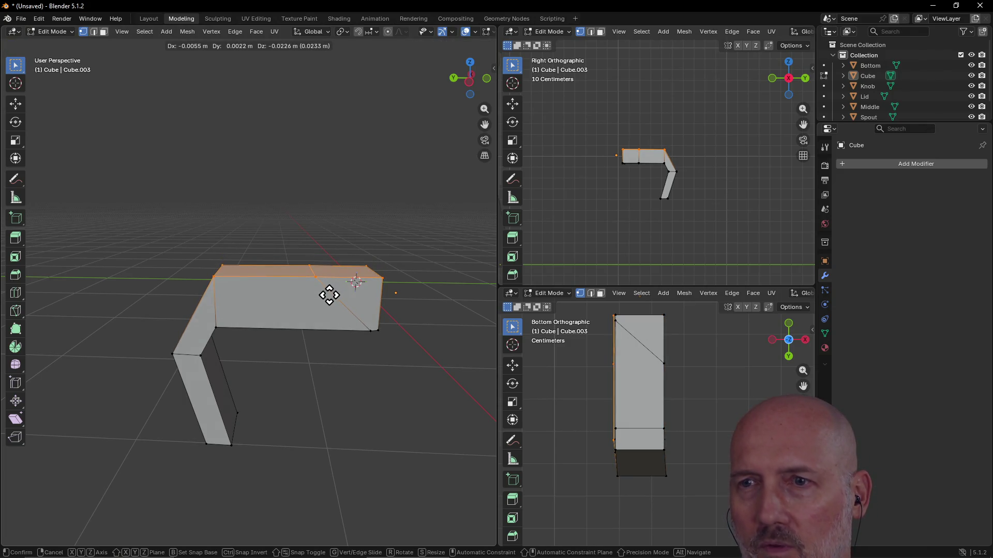
key("z")
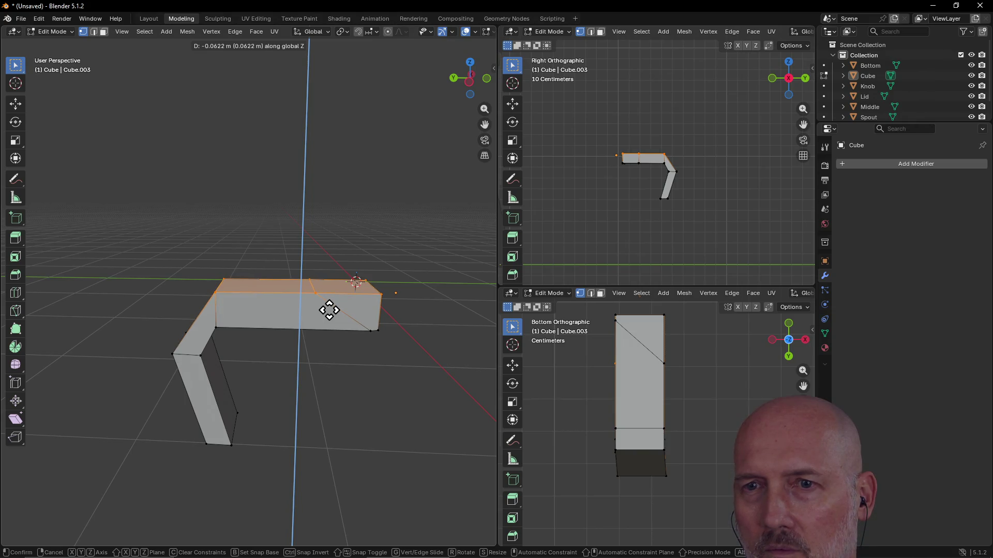
left_click(329, 310)
- Shift the bend's top edge about 3.6 cm along Y and isolate the handle in Local View
mouse_move(221, 249)
middle_mouse_down()
mouse_move(363, 248)
mouse_move(272, 295)
middle_mouse_up()
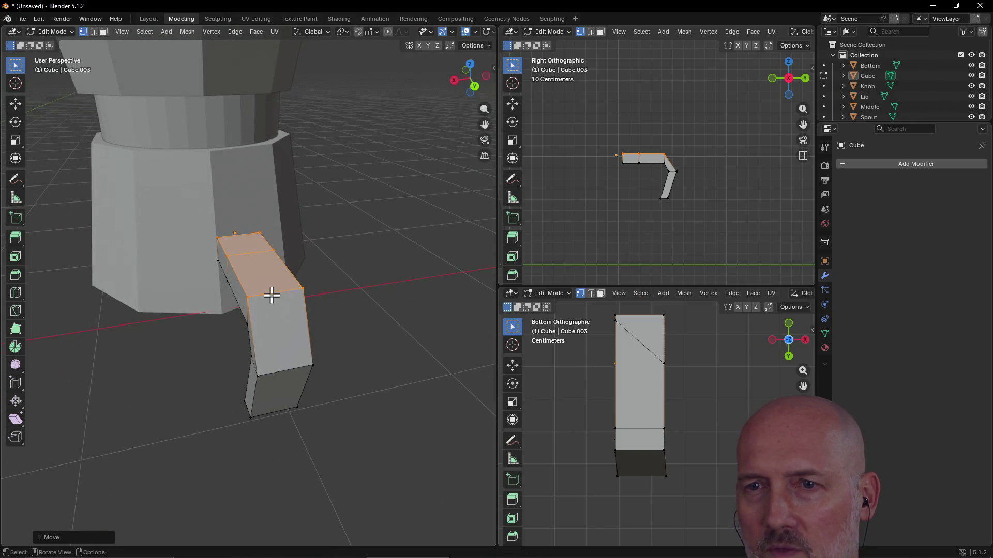
left_click(235, 289)
mouse_move(241, 293)
left_mouse_down()
mouse_move(321, 296)
mouse_move(325, 306)
left_mouse_up()
left_click_drag(230, 277, 322, 307)
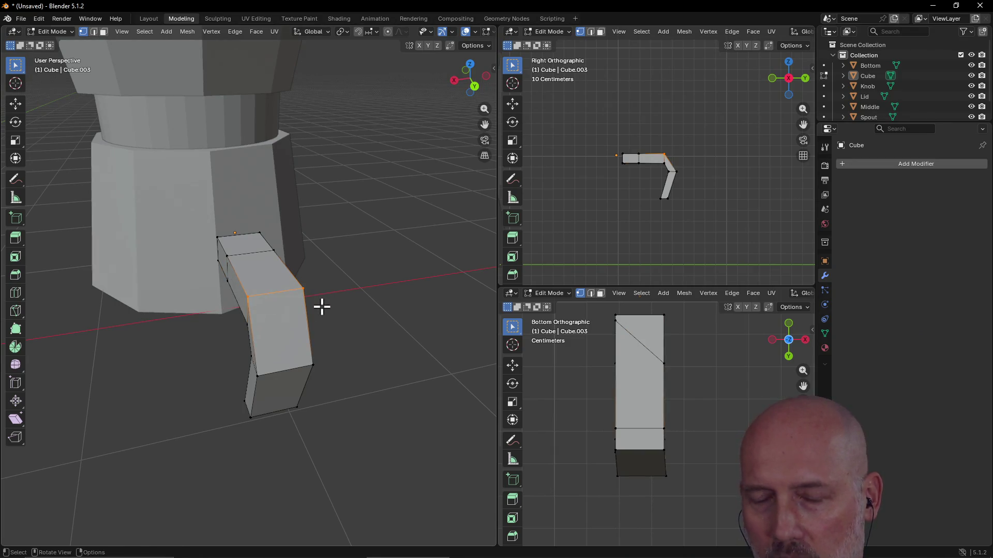
key("g")
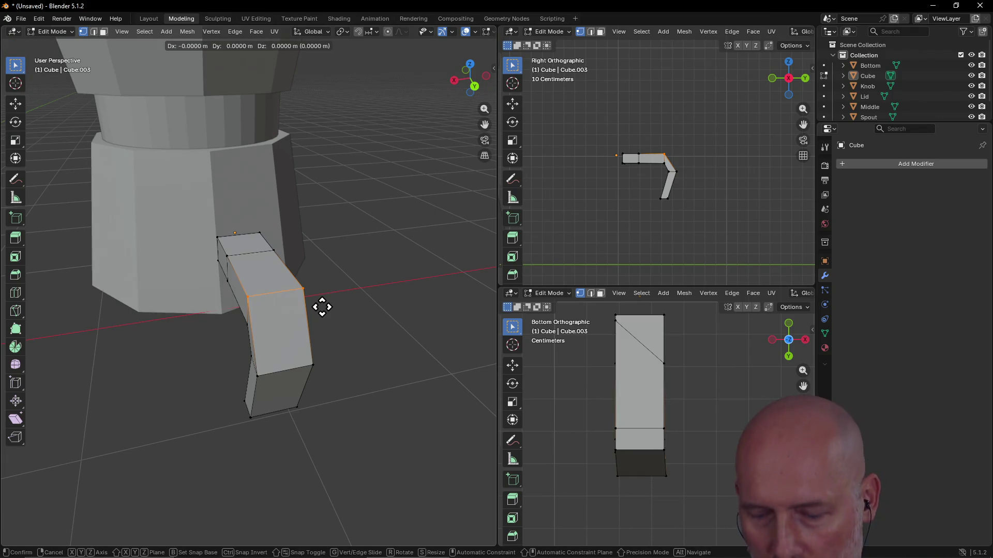
key("y")
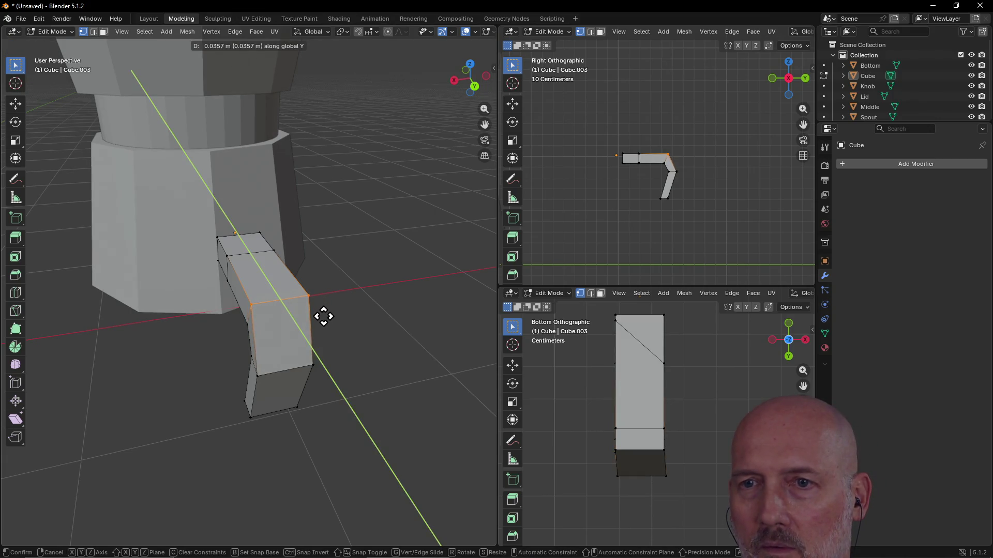
left_click(324, 318)
mouse_move(321, 317)
middle_mouse_down()
mouse_move(368, 251)
mouse_move(455, 223)
mouse_move(436, 206)
mouse_move(457, 228)
mouse_move(412, 227)
mouse_move(443, 179)
mouse_move(468, 172)
mouse_move(365, 215)
mouse_move(491, 195)
mouse_move(186, 288)
mouse_move(297, 284)
middle_mouse_up()
key("KP_Divide")
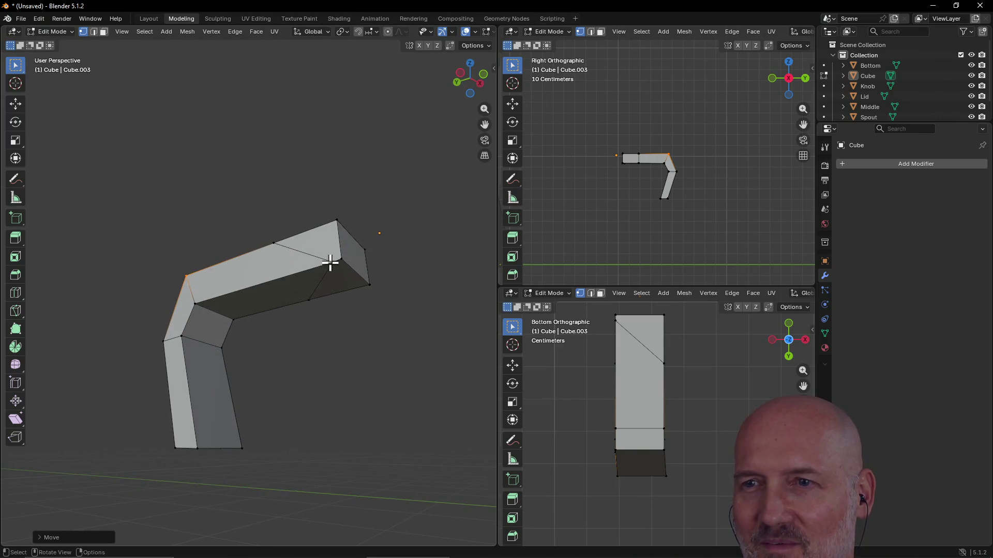
- Slide the slanted edge's end vertex along Y so the edge runs squarely across the arm
left_click(333, 262, "shift")
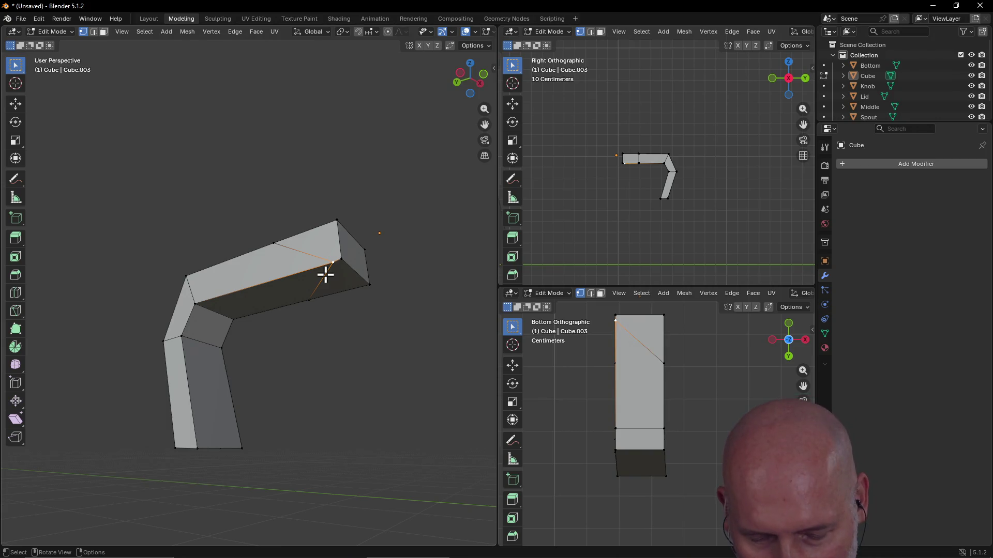
key("g")
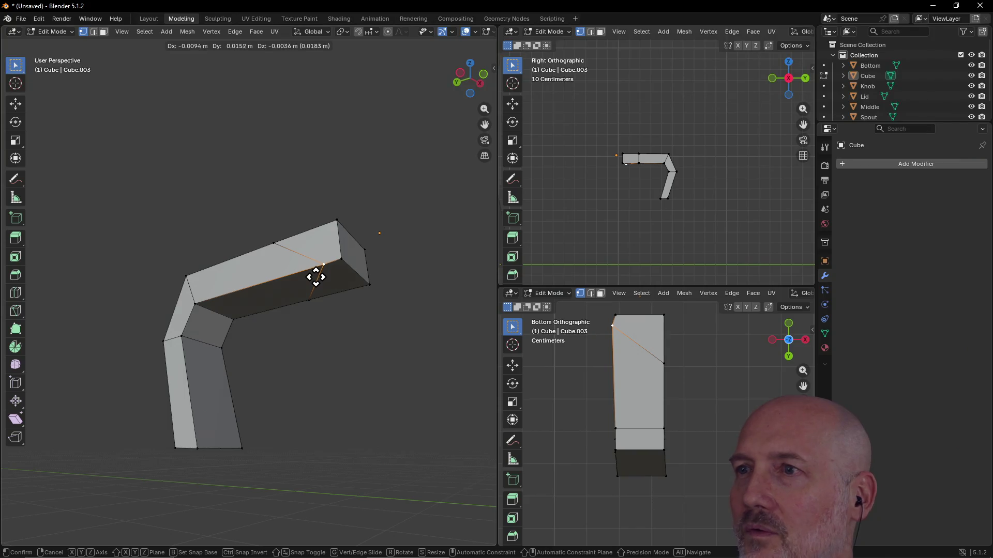
key("y")
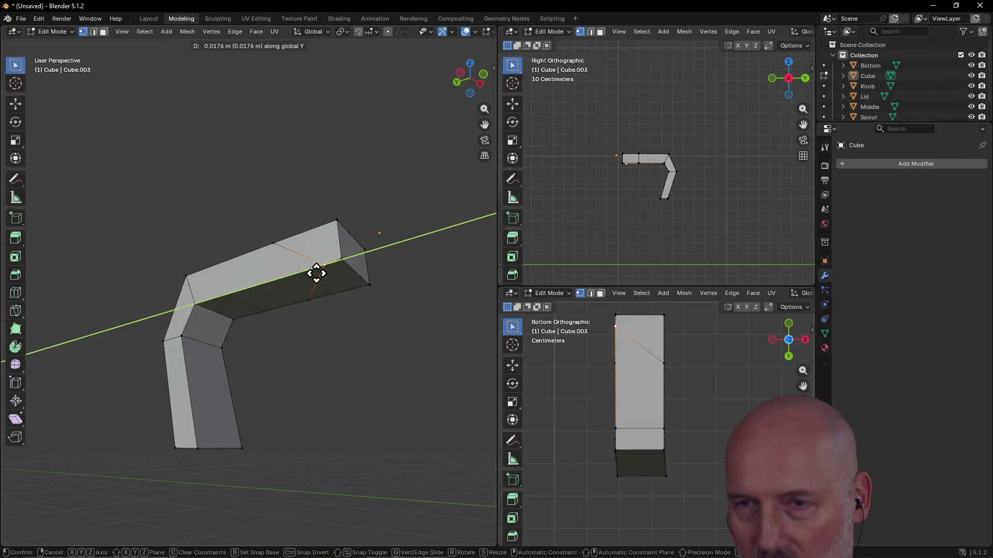
left_click(265, 291)
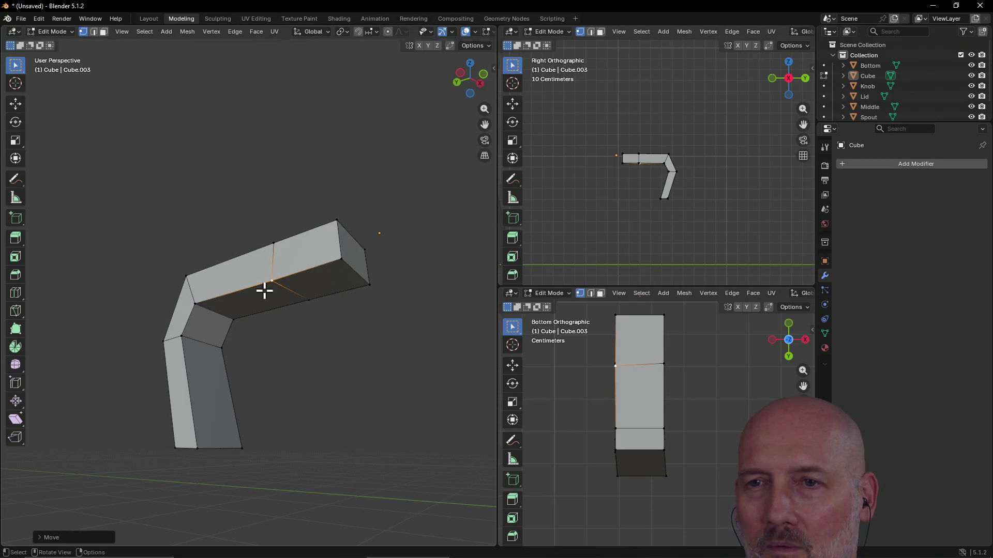
mouse_move(267, 291)
middle_mouse_down()
mouse_move(359, 301)
mouse_move(311, 328)
mouse_move(459, 377)
mouse_move(348, 325)
mouse_move(282, 328)
mouse_move(308, 370)
mouse_move(166, 337)
mouse_move(82, 357)
mouse_move(173, 361)
mouse_move(277, 344)
mouse_move(300, 361)
mouse_move(360, 347)
mouse_move(281, 362)
mouse_move(228, 341)
mouse_move(55, 369)
middle_mouse_up()
- Nudge the vertex slightly further along Y, then switch to TourBox Console
key("g")
key("y")
left_click(316, 327)
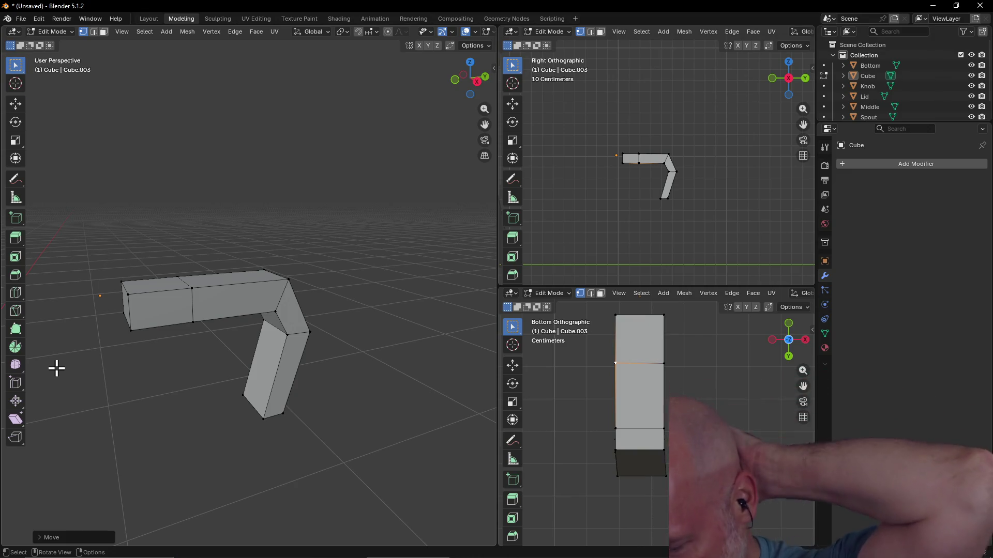
key("alt+Tab")
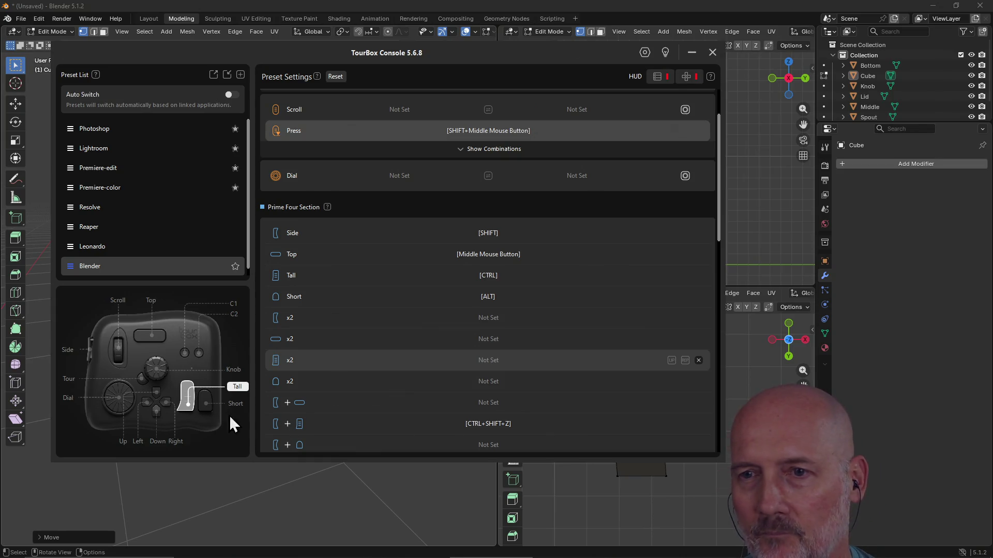
- Find the unassigned Side+Down slot in the Blender preset and open its shortcut assignment
scroll(319, 409, "down", 3)
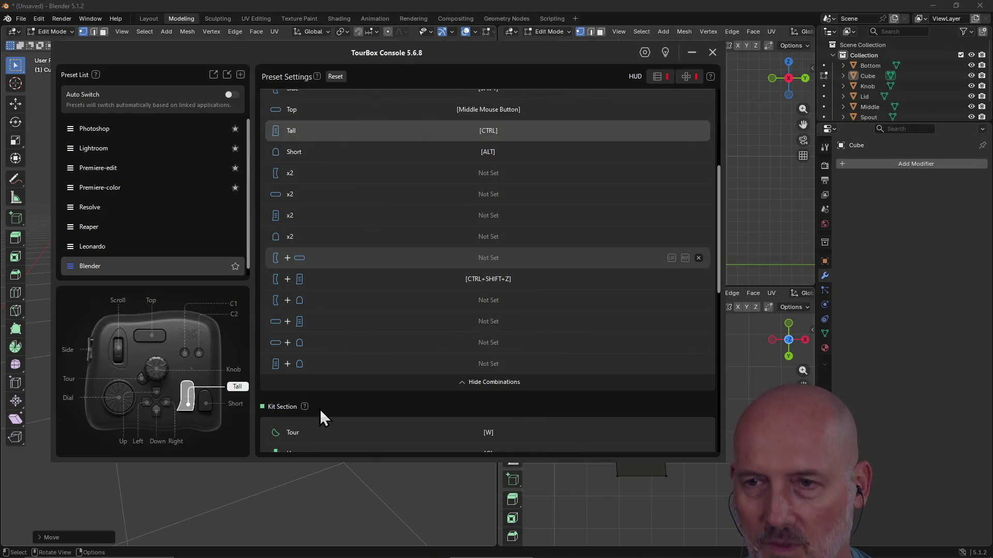
scroll(320, 408, "up", 5)
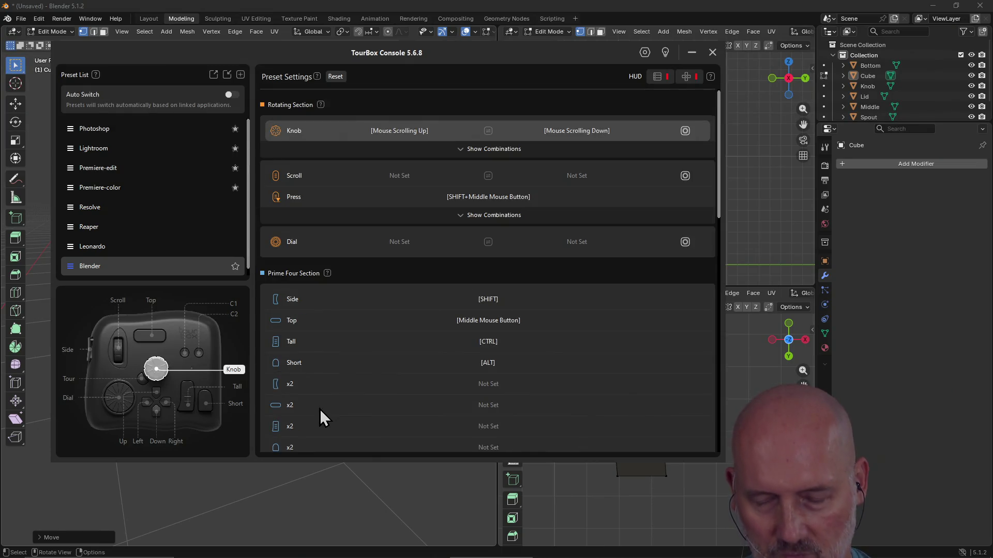
scroll(319, 409, "down", 10)
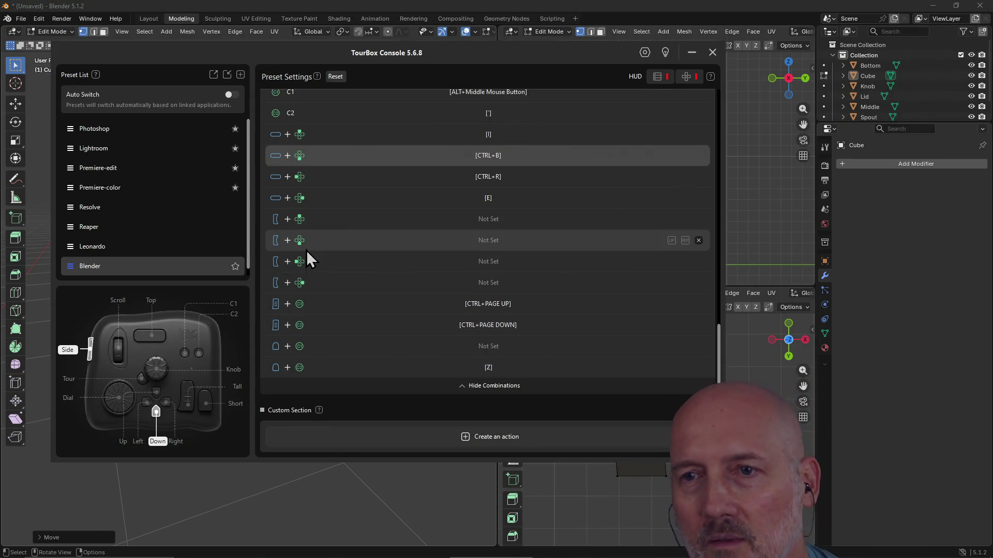
left_click(307, 270)
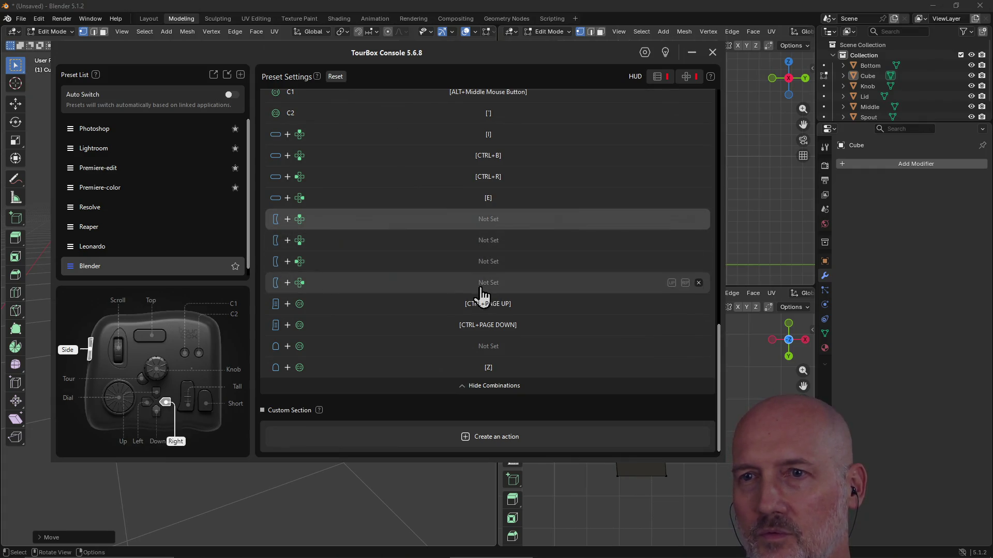
left_click(490, 242)
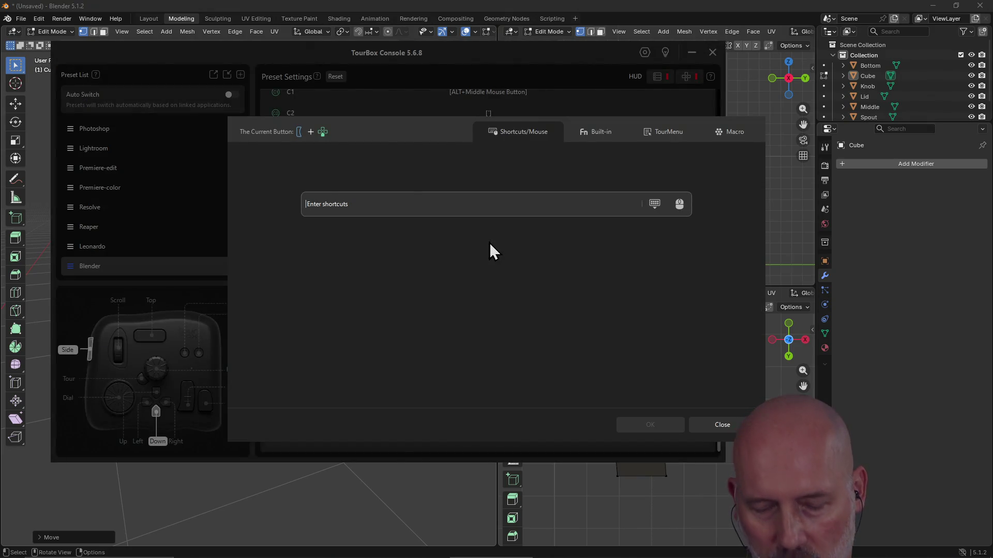
key("g")
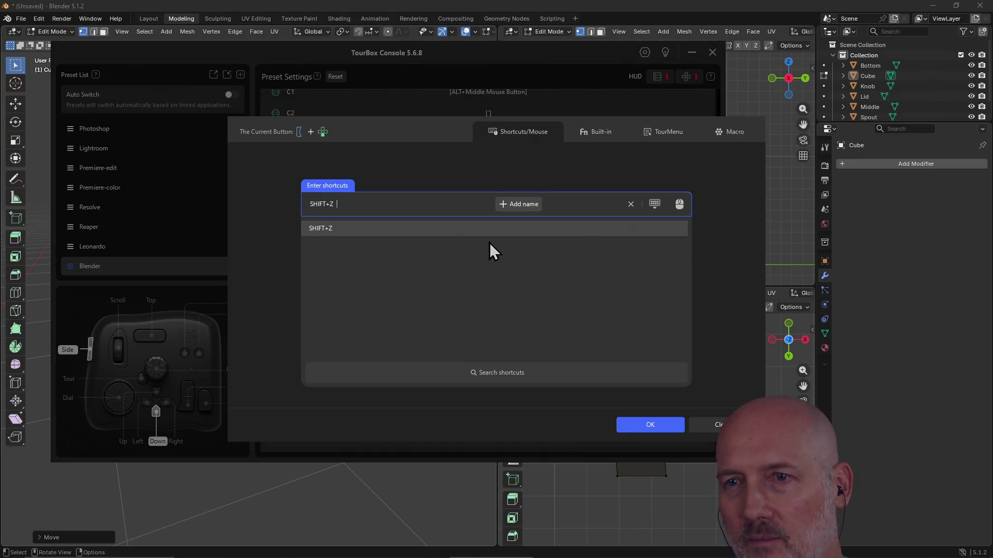
key("BackSpace")
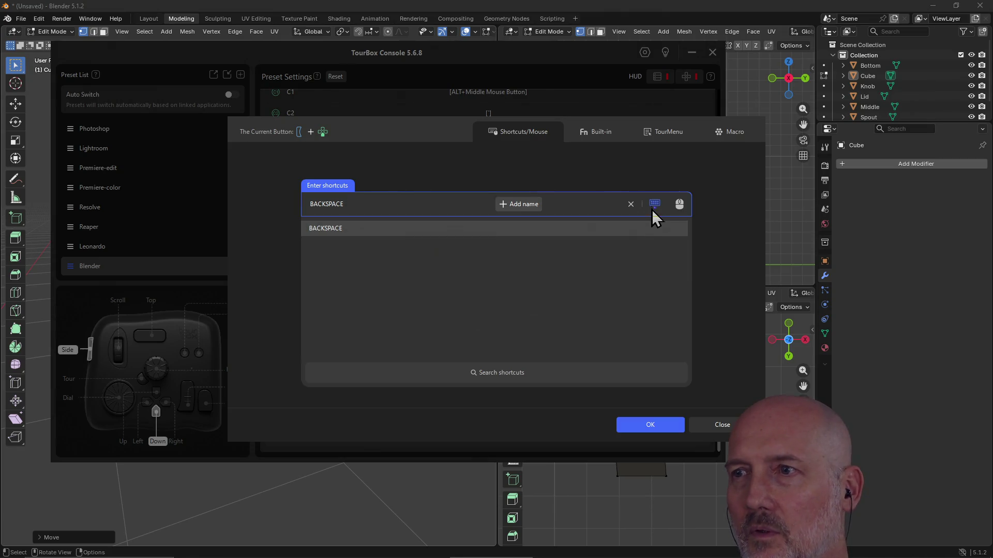
left_click(654, 206)
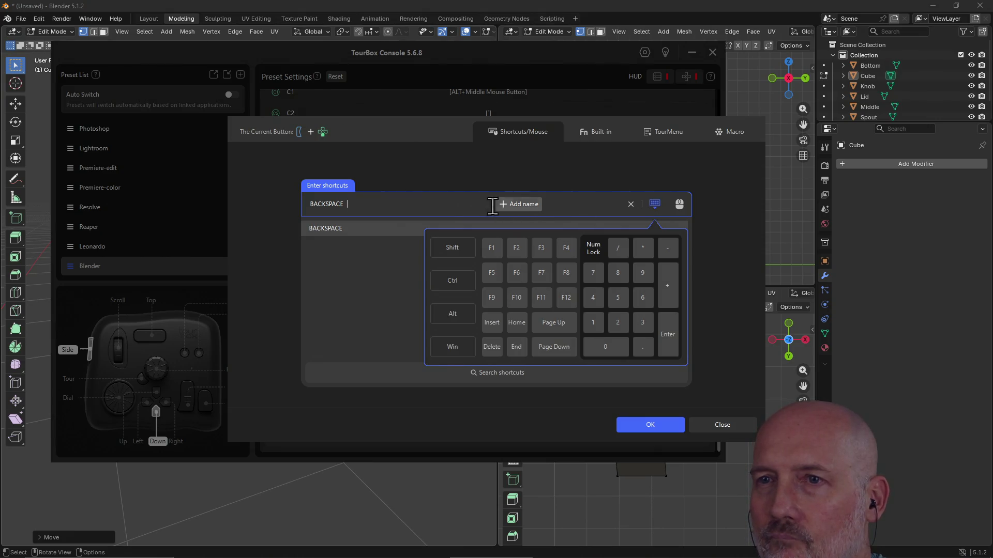
left_click(436, 209)
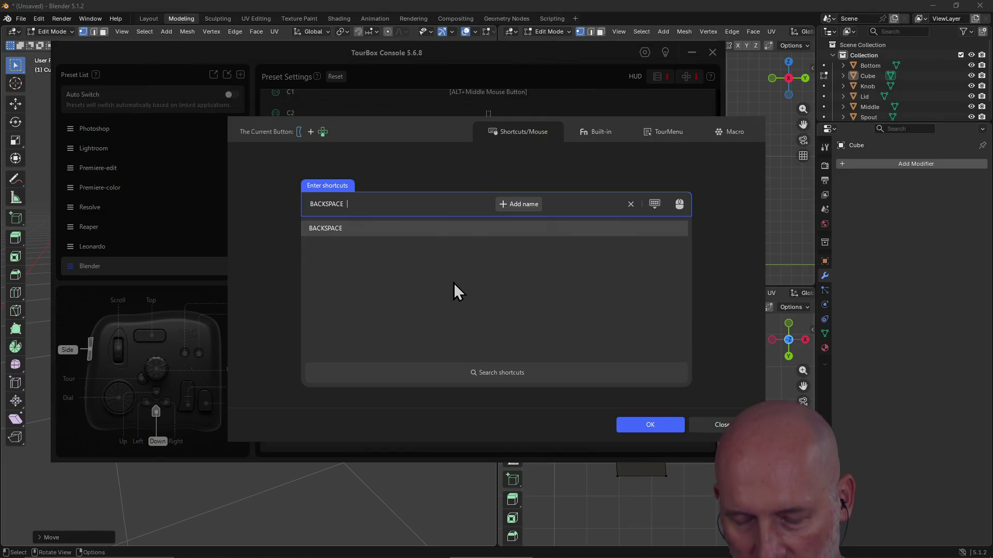
key("z")
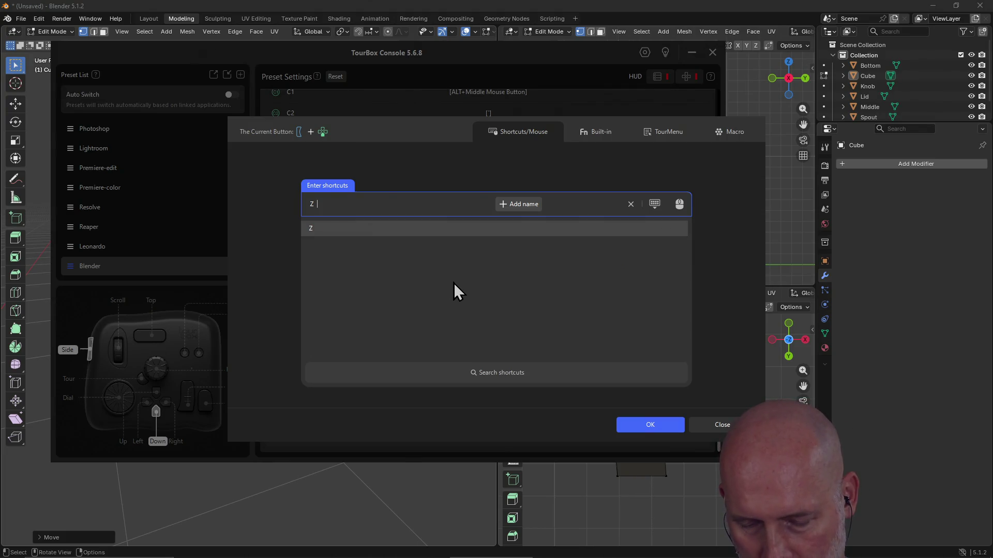
key("g")
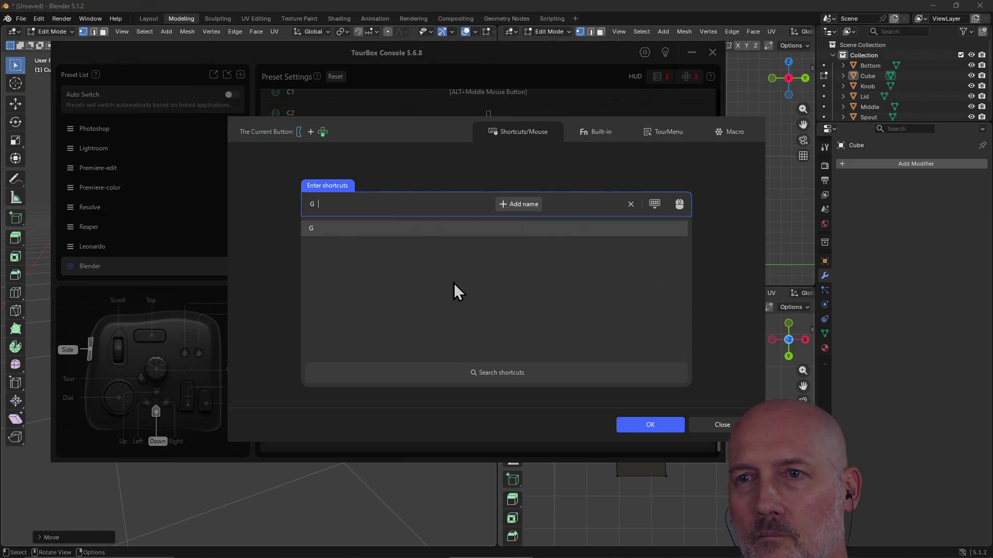
key("shift+z")
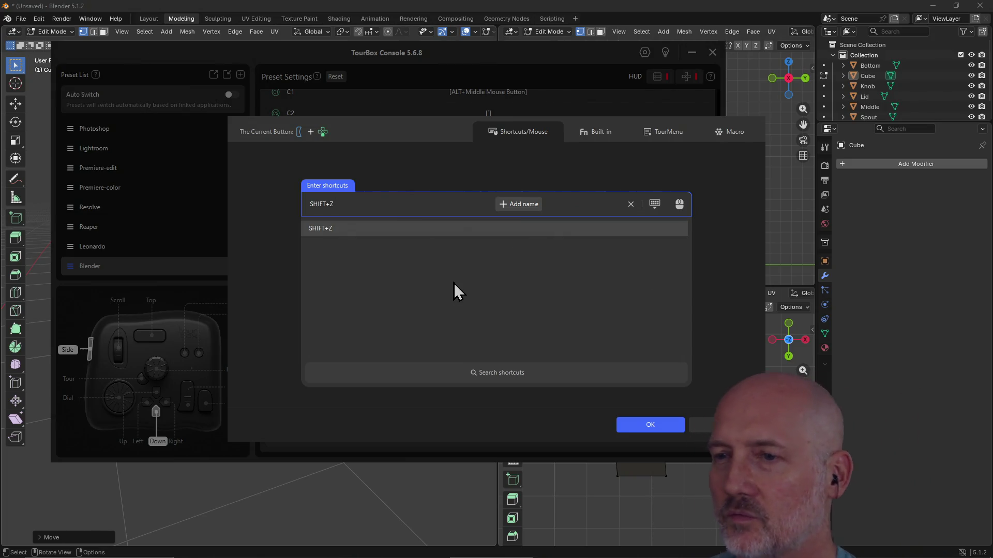
left_click(712, 427)
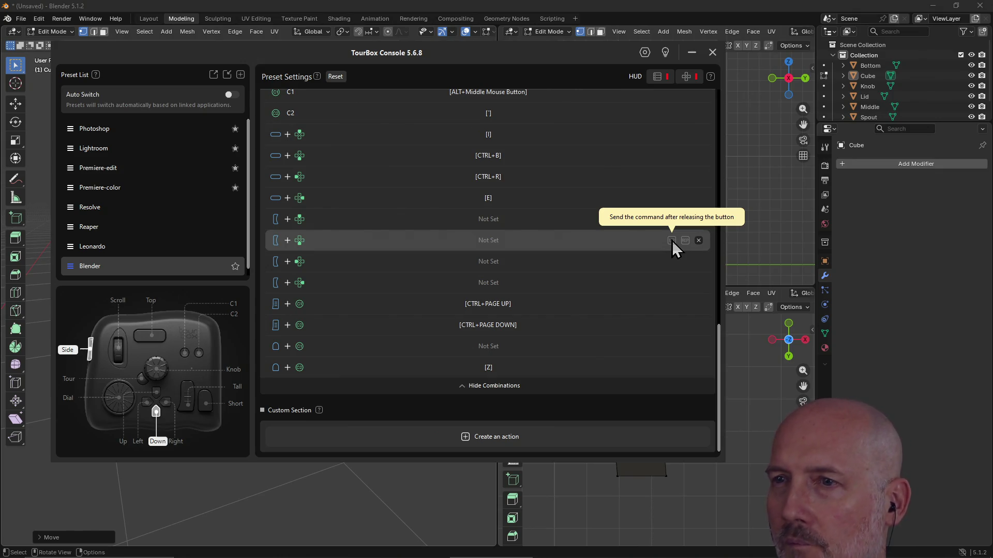
left_click(496, 222)
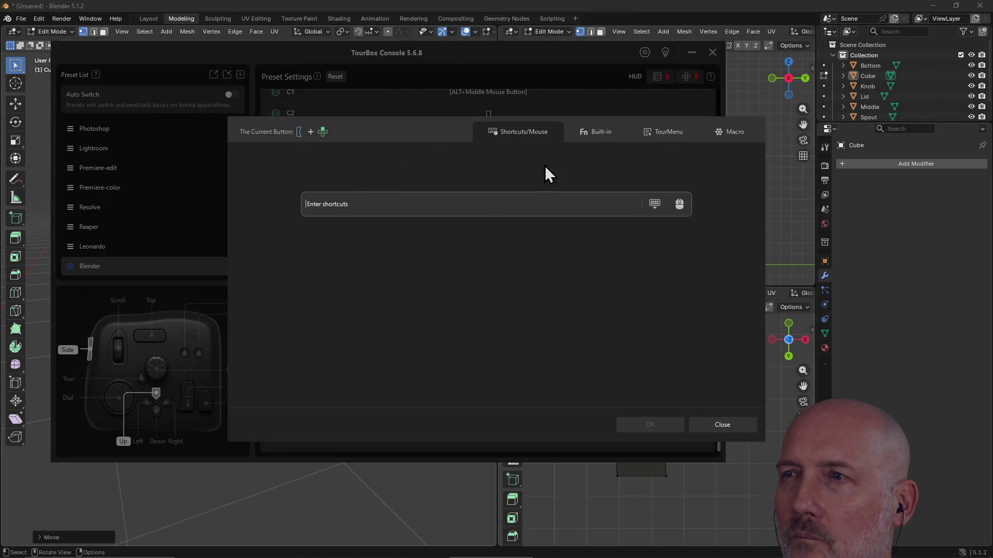
- Assign SHIFT+Z to the Side+Up combination
left_click(488, 215)
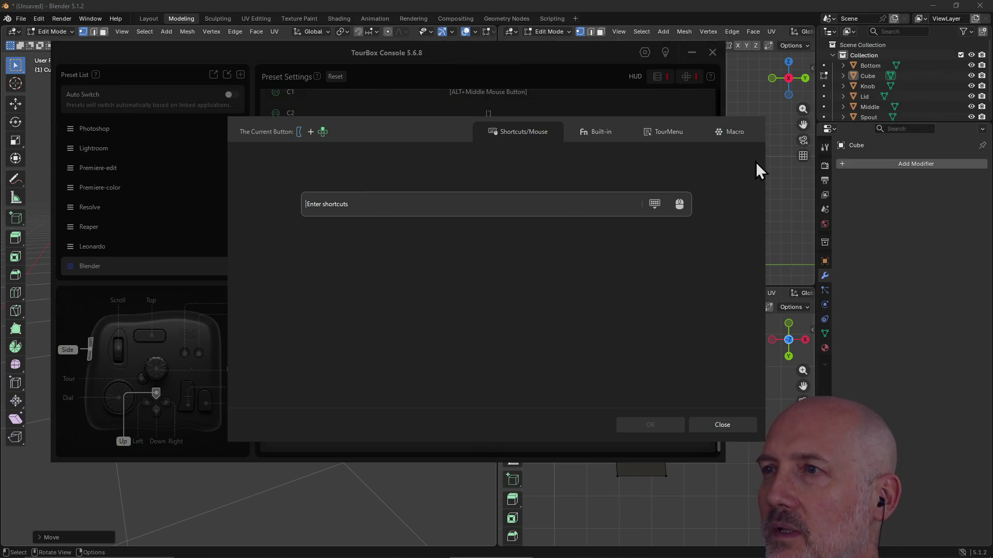
left_click(768, 92)
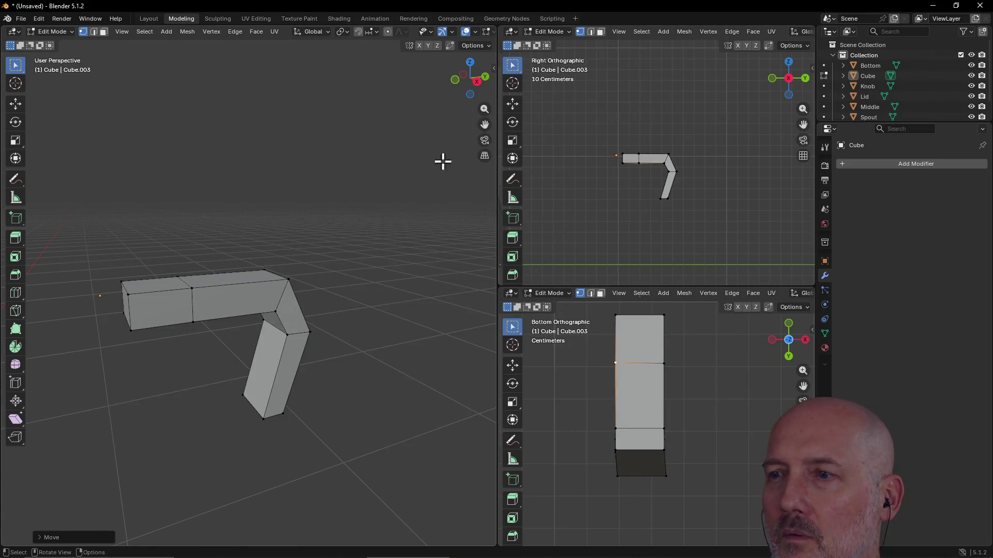
mouse_move(449, 97)
middle_mouse_down()
mouse_move(406, 166)
mouse_move(381, 164)
mouse_move(384, 138)
middle_mouse_up()
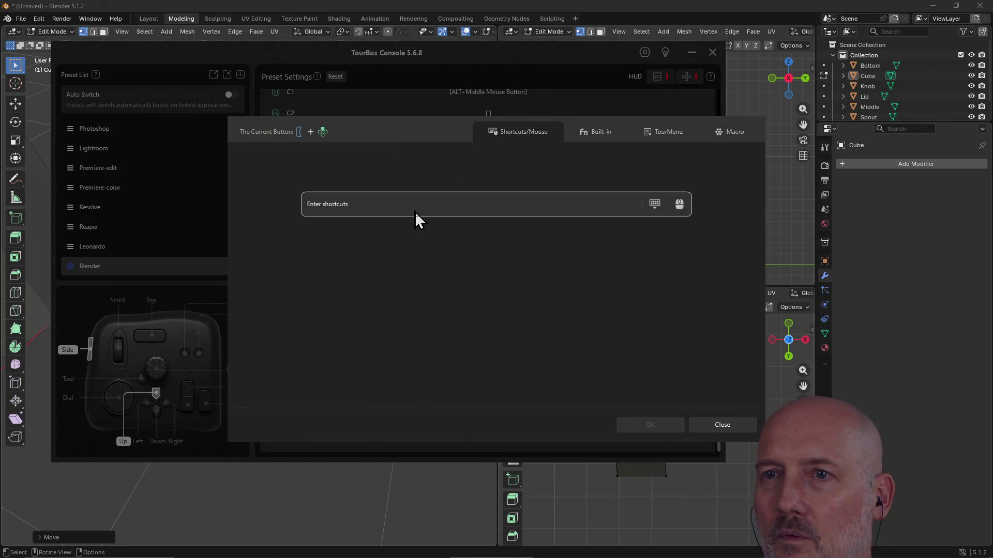
key("z")
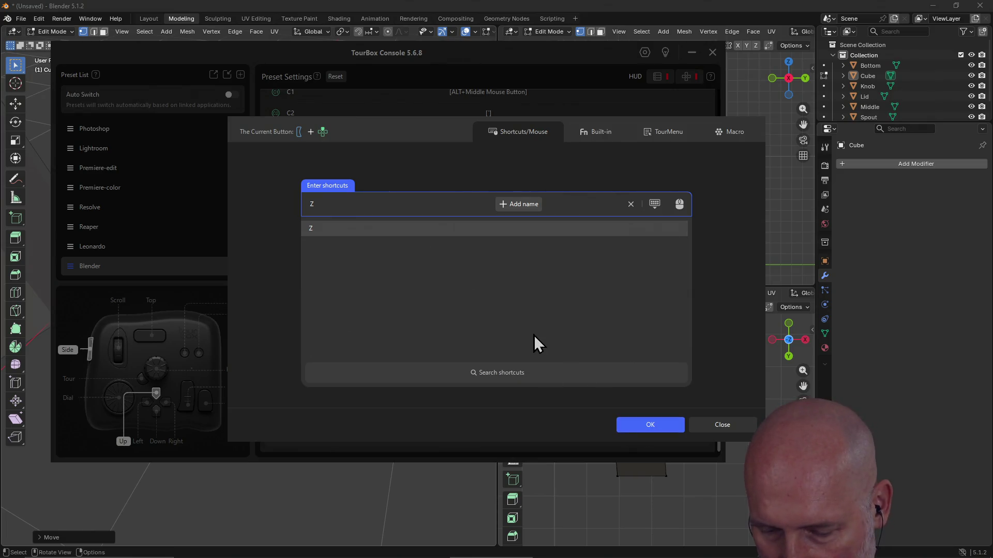
left_click(653, 427)
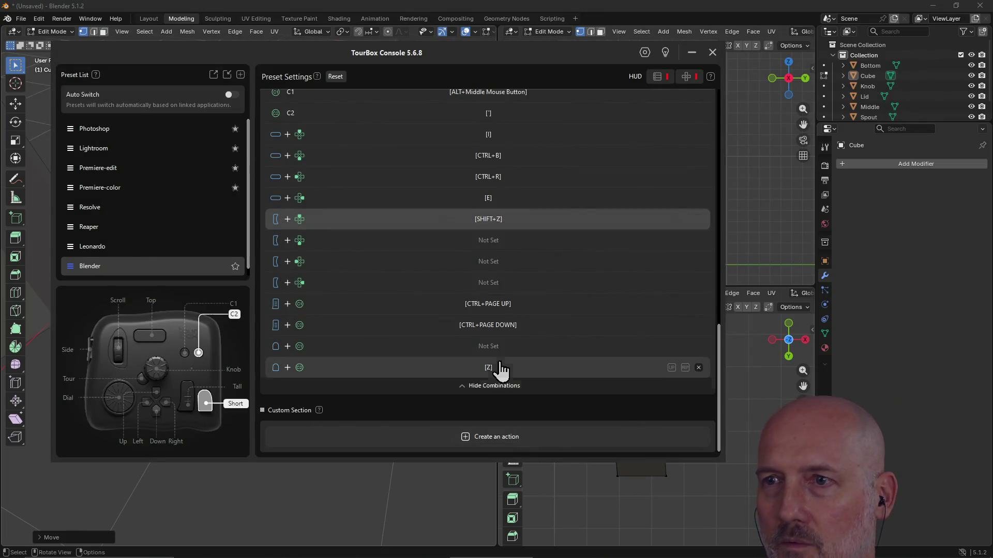
- Map Side+Down to SHIFT+X and Side+Left to SHIFT+Y, then select the leg's bottom edge loop
left_click(481, 244)
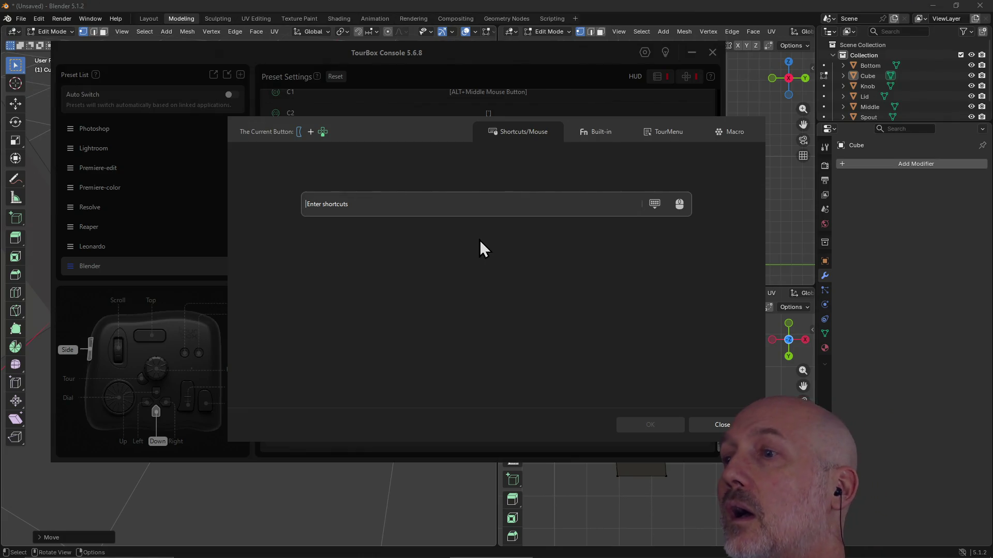
key("ctrl+x")
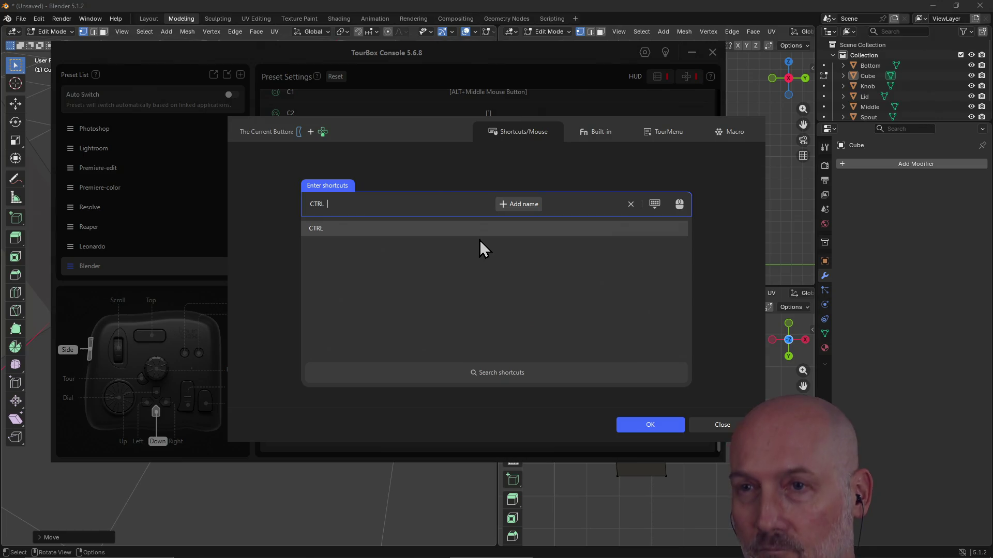
key("shift+x")
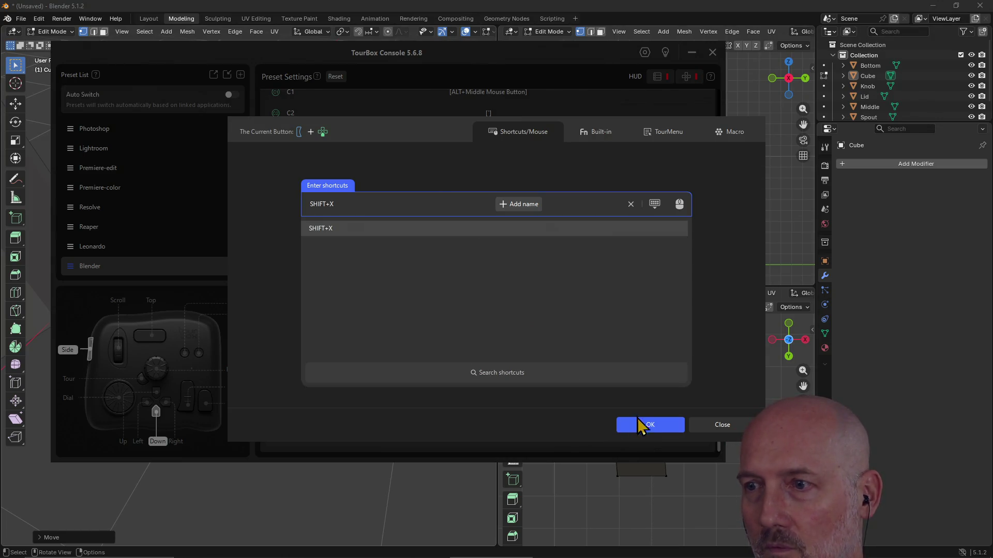
left_click(637, 419)
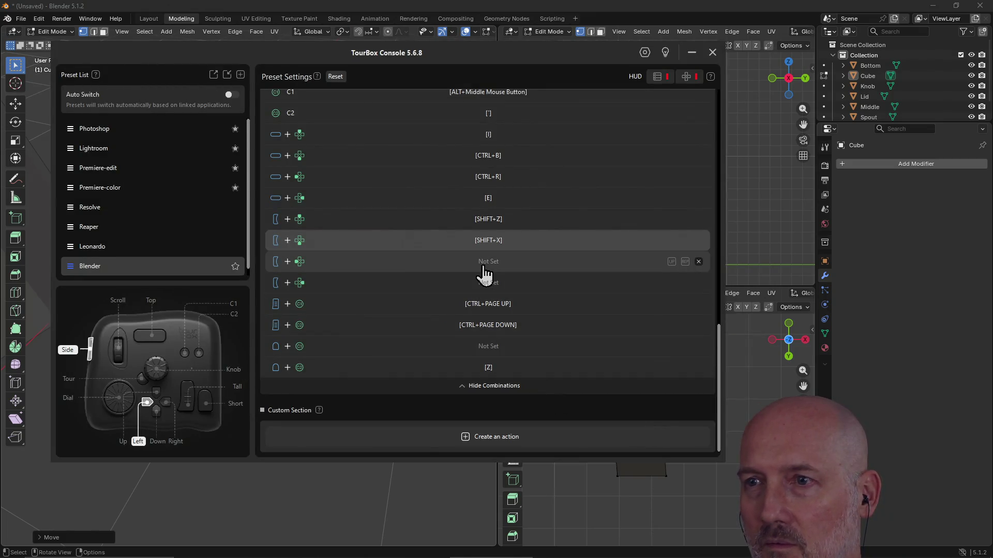
left_click(486, 264)
key("shift+y")
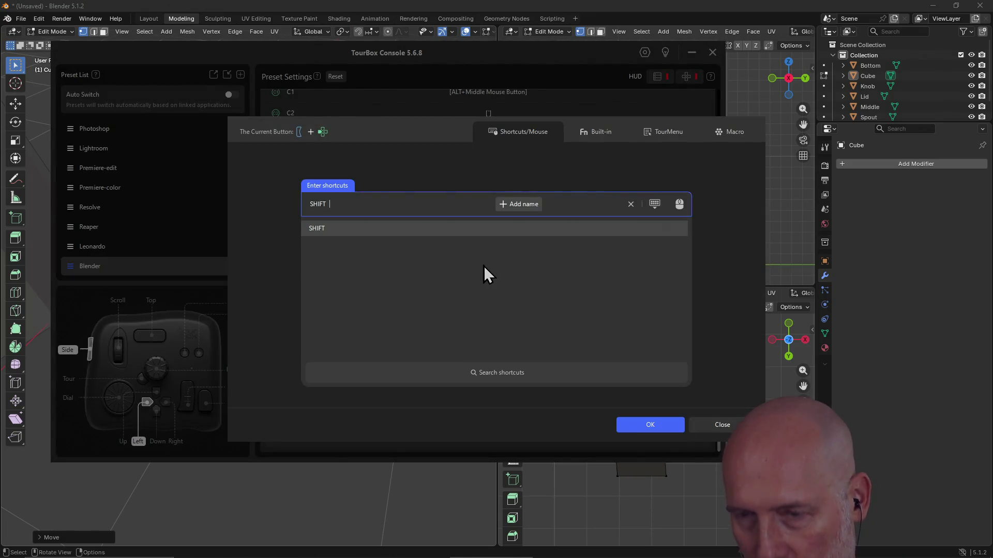
left_click(650, 425)
mouse_move(268, 328)
middle_mouse_down()
mouse_move(306, 293)
mouse_move(279, 396)
middle_mouse_up()
left_click(249, 396, "alt")
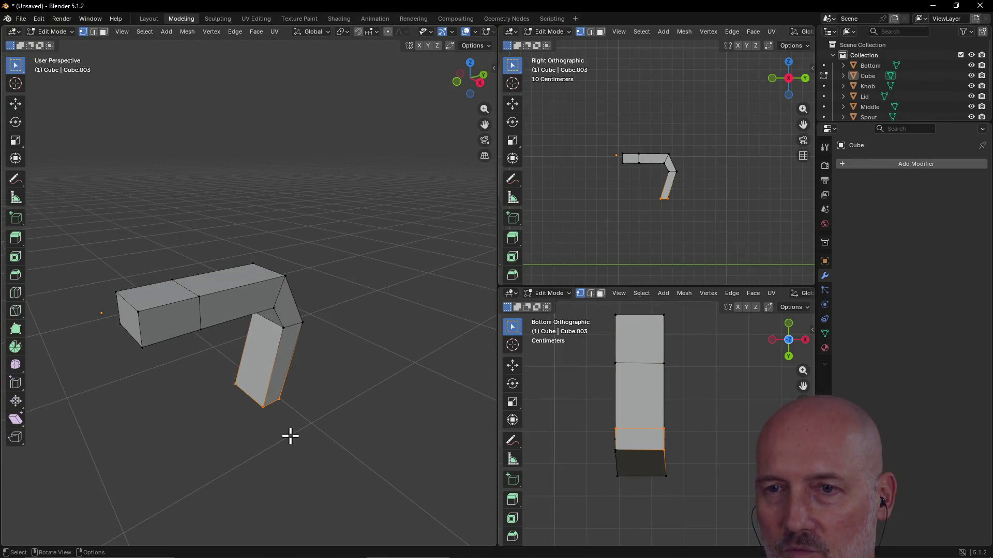
- Start moving the bottom edge loop with axis locks, then cancel and orbit along the leg
key("g")
key("shift+y")
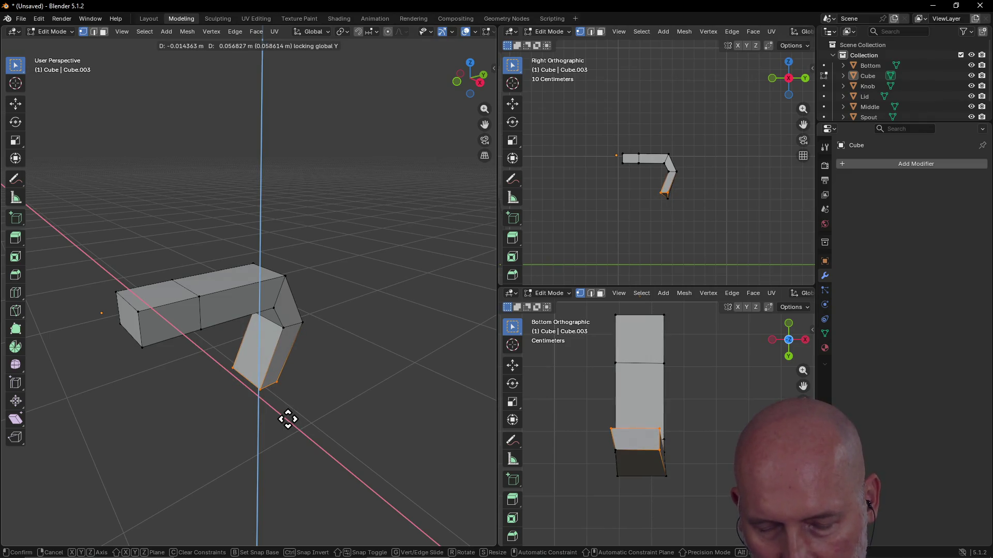
key("shift+z")
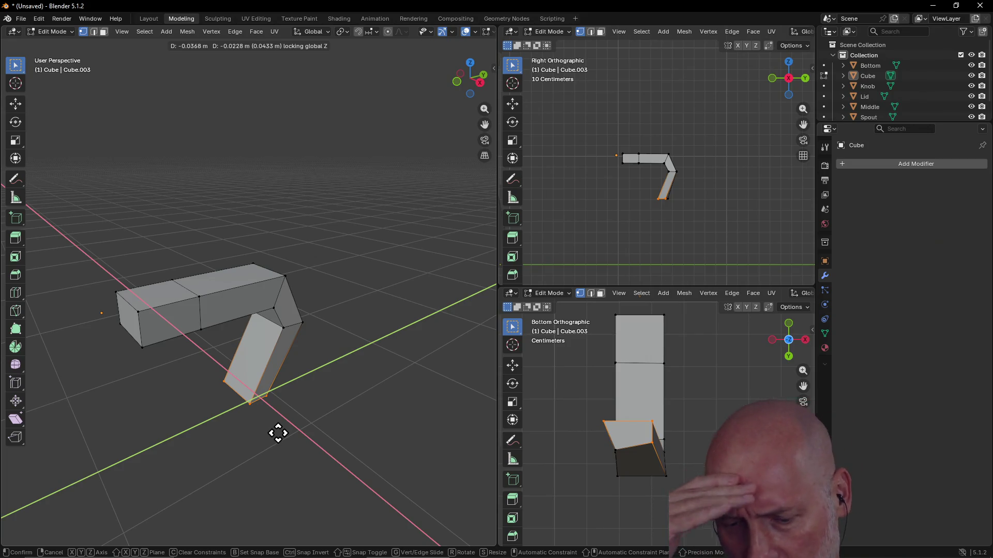
right_click(279, 433)
mouse_move(305, 400)
middle_mouse_down()
mouse_move(284, 359)
mouse_move(350, 286)
mouse_move(291, 406)
middle_mouse_up()
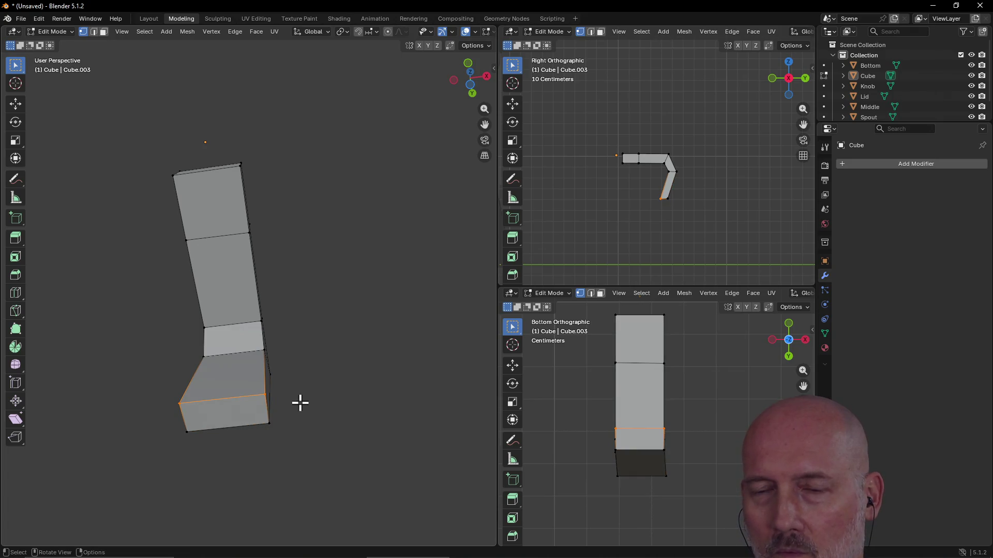
mouse_move(231, 407)
middle_mouse_down()
mouse_move(255, 377)
mouse_move(259, 390)
mouse_move(227, 383)
middle_mouse_up()
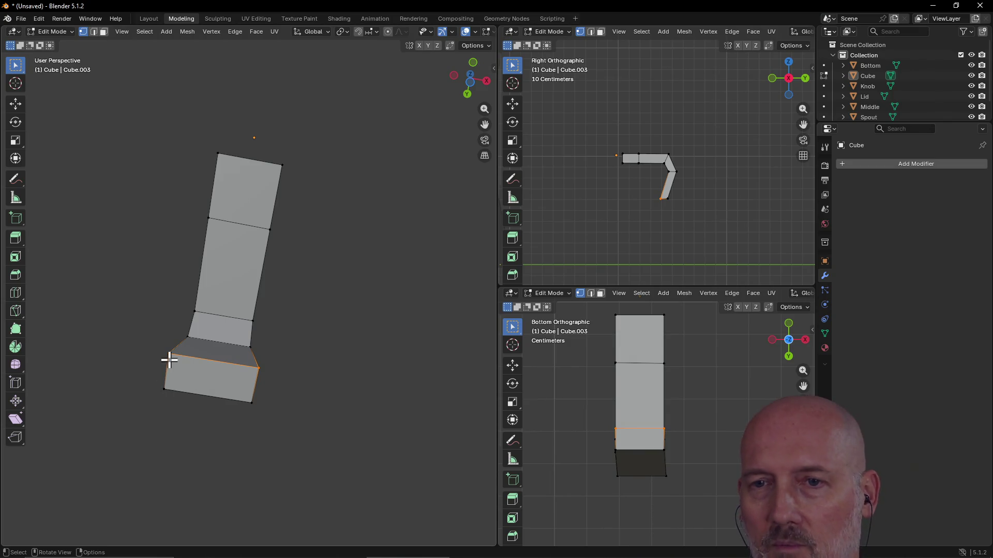
- Nudge the bottom edge about 9 mm along Y with fine precision, then undo it
key("g")
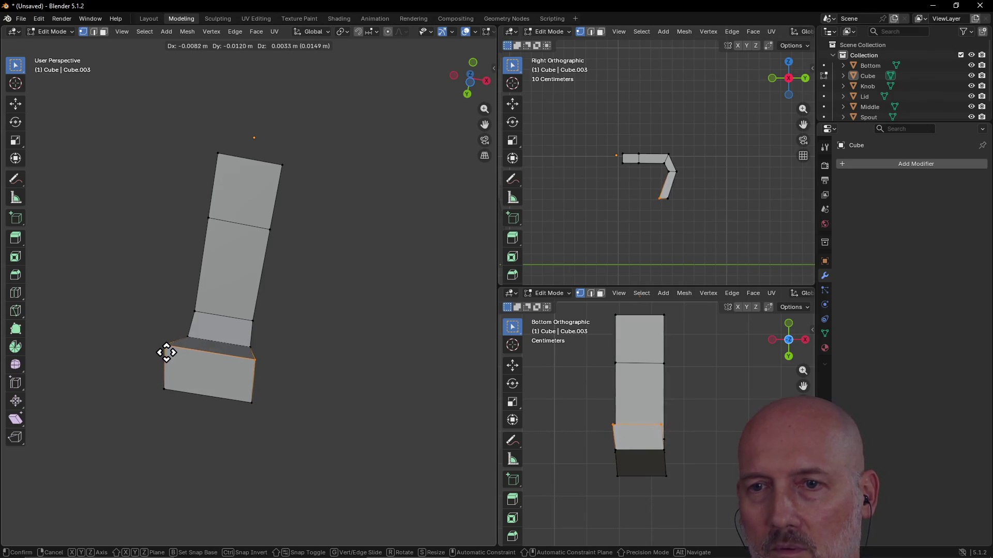
key("shift+z")
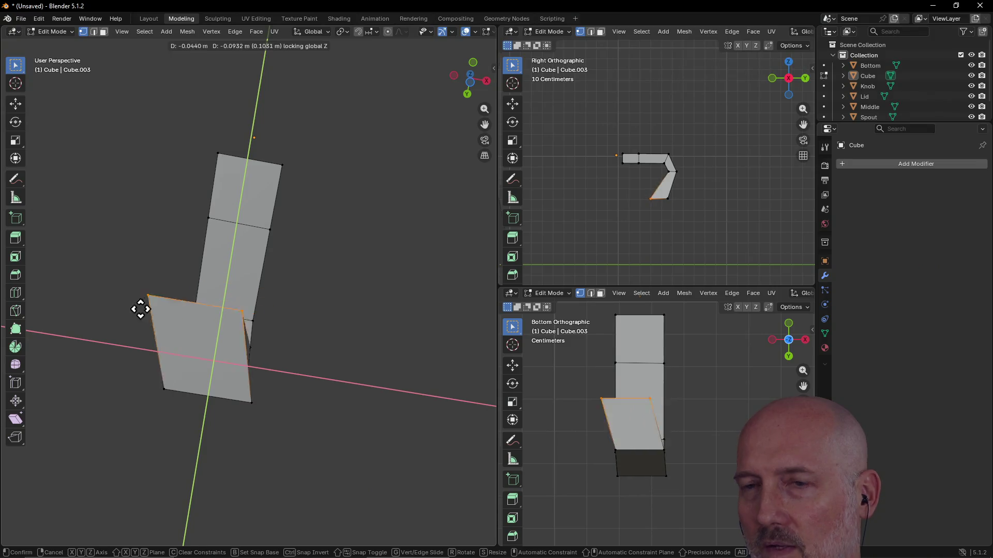
key("y")
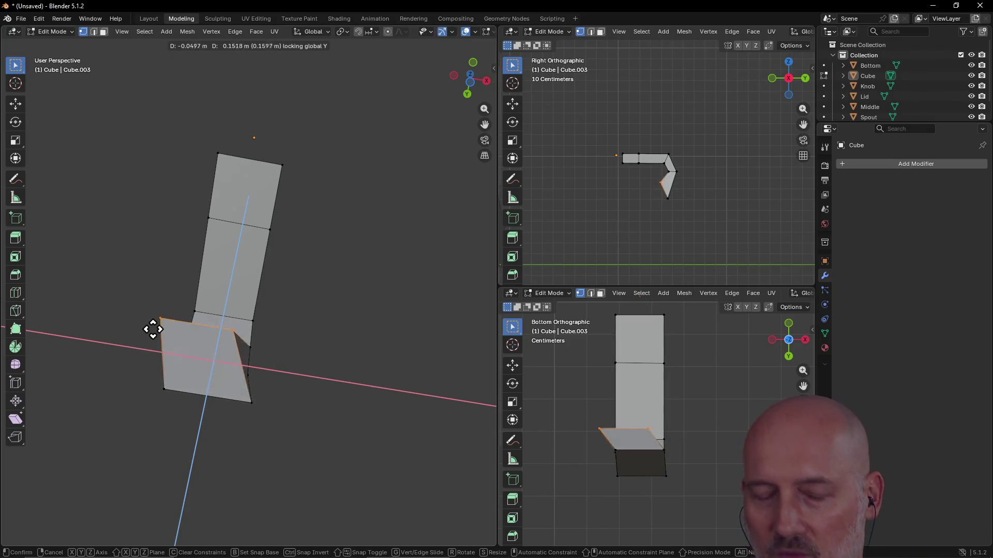
key("shift")
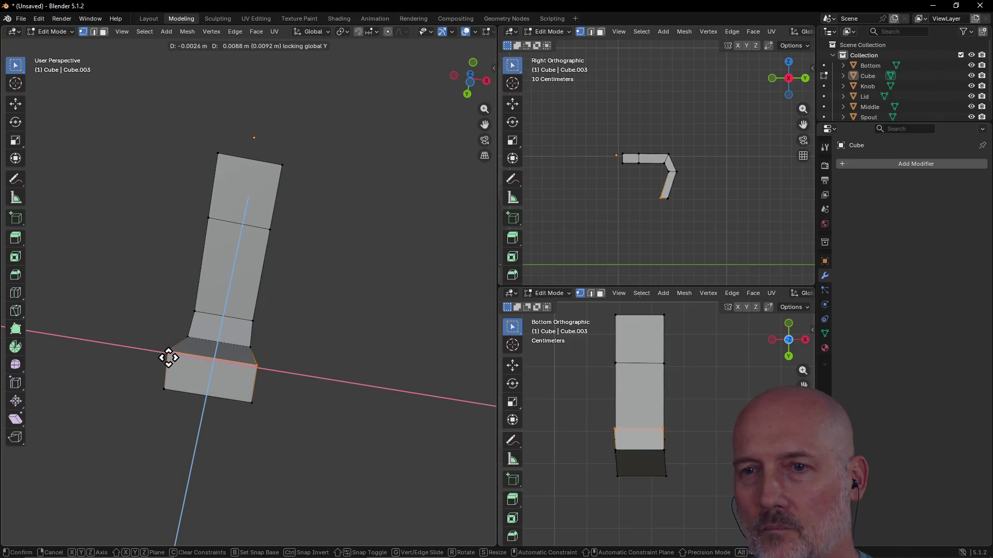
left_click(169, 357)
mouse_move(297, 354)
middle_mouse_down()
mouse_move(235, 372)
mouse_move(162, 448)
mouse_move(162, 413)
middle_mouse_up()
key("ctrl+z")
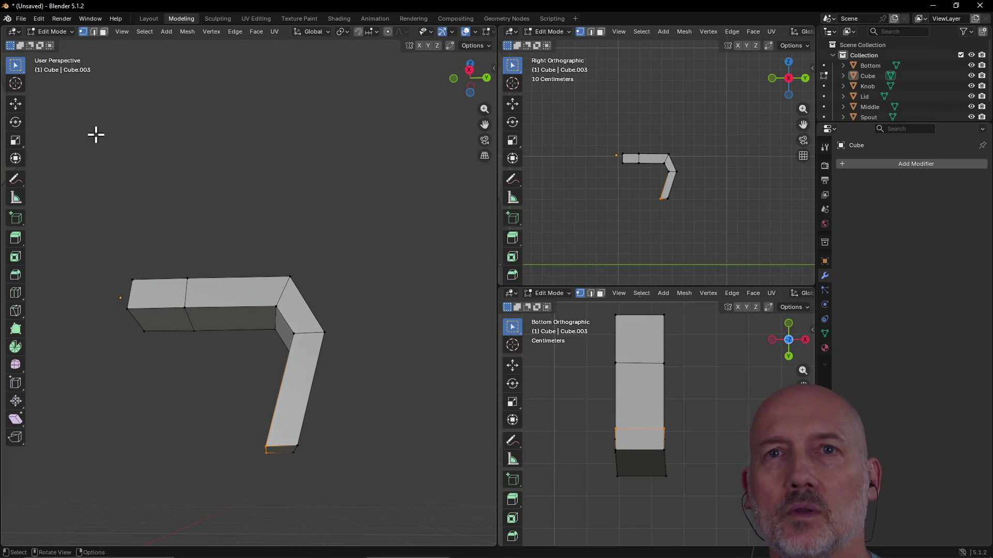
- Redo the undone edge move with Edit > Redo and zoom out
left_click(39, 20)
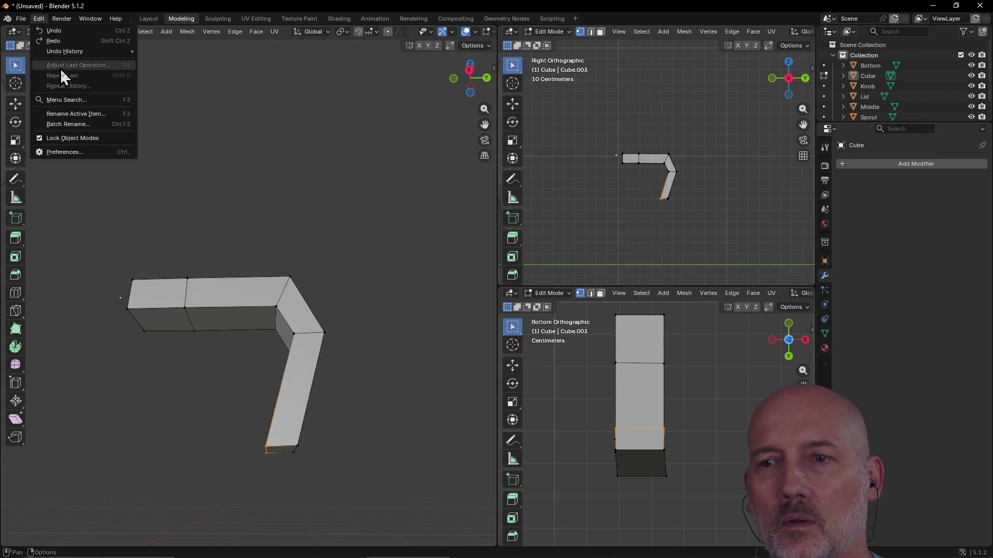
left_click(51, 43)
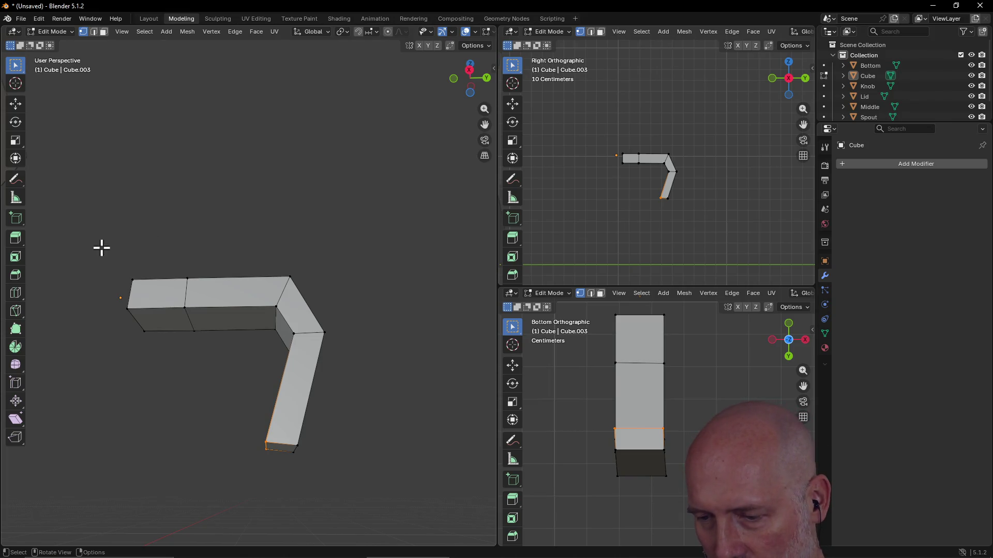
scroll(200, 326, "down", 2)
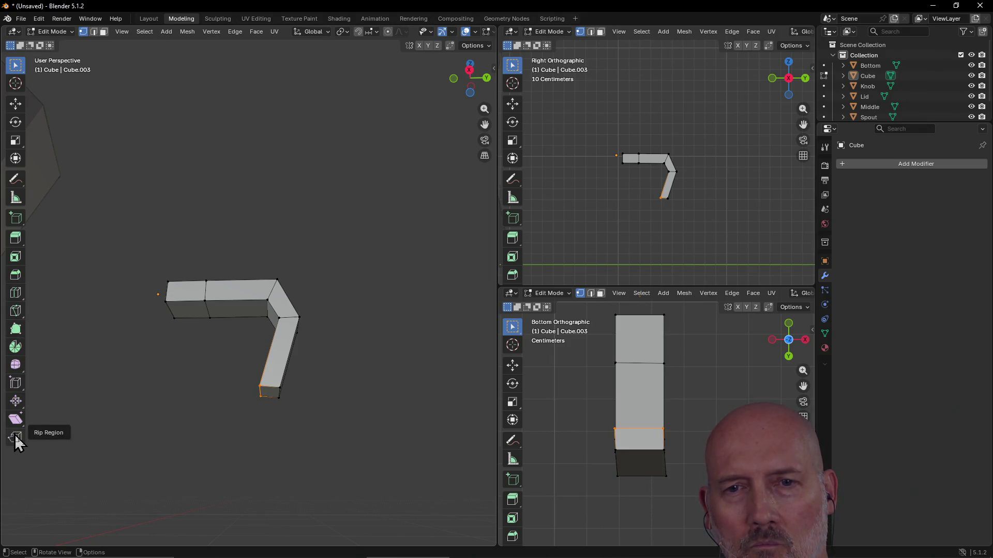
- Shift the leg's bottom edge slightly sideways along the X axis
middle_click_drag(250, 215, 250, 216)
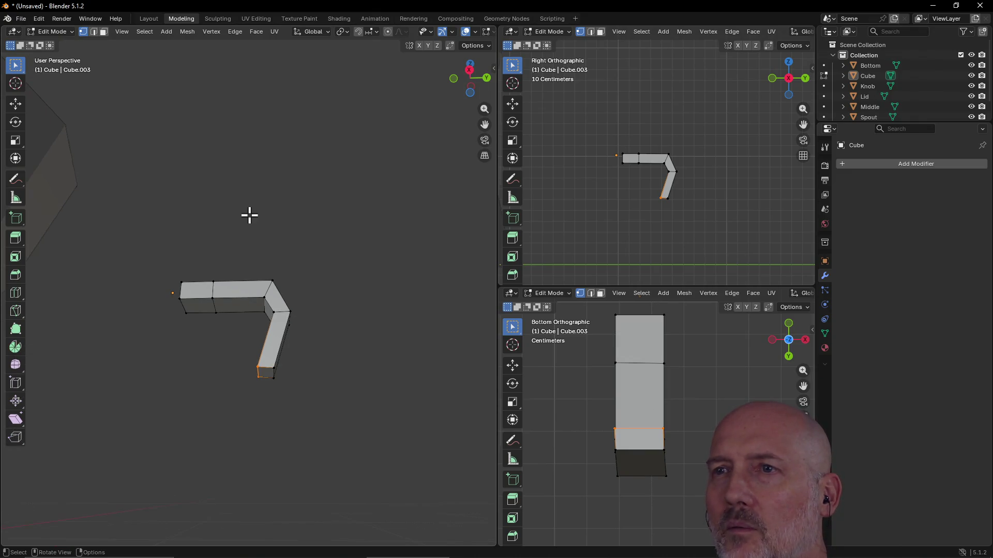
scroll(252, 215, "up", 3)
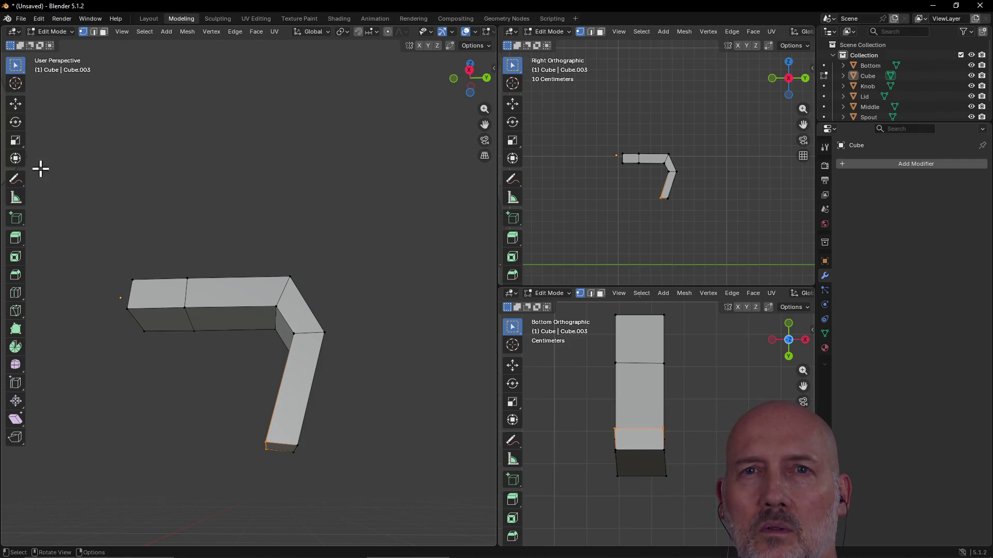
left_click(16, 106)
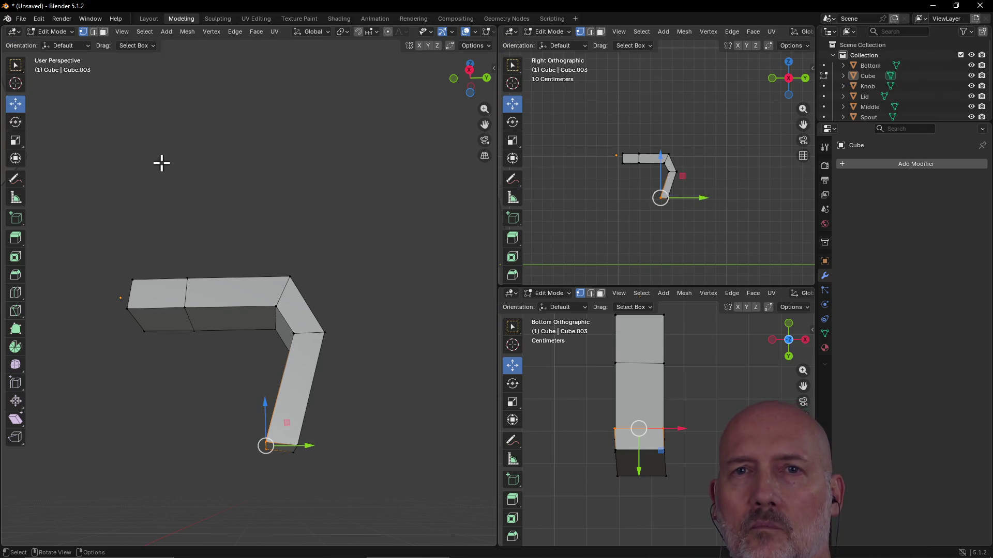
left_click_drag(265, 446, 263, 443)
mouse_move(226, 454)
middle_mouse_down()
mouse_move(308, 439)
mouse_move(328, 477)
mouse_move(166, 406)
mouse_move(164, 437)
mouse_move(202, 466)
mouse_move(94, 390)
mouse_move(144, 421)
mouse_move(215, 407)
mouse_move(210, 459)
mouse_move(239, 452)
mouse_move(191, 454)
mouse_move(247, 438)
middle_mouse_up()
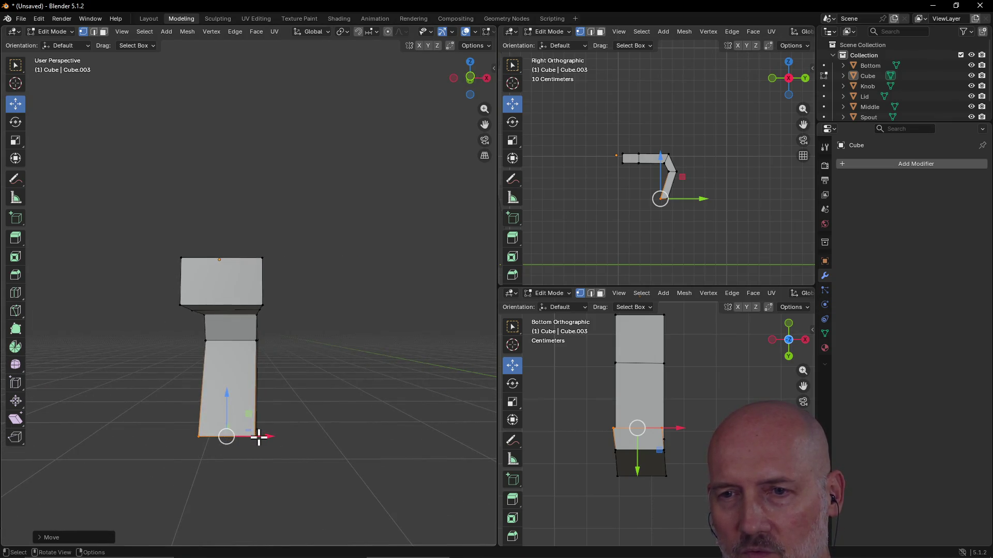
key("g")
key("x")
left_click(256, 430)
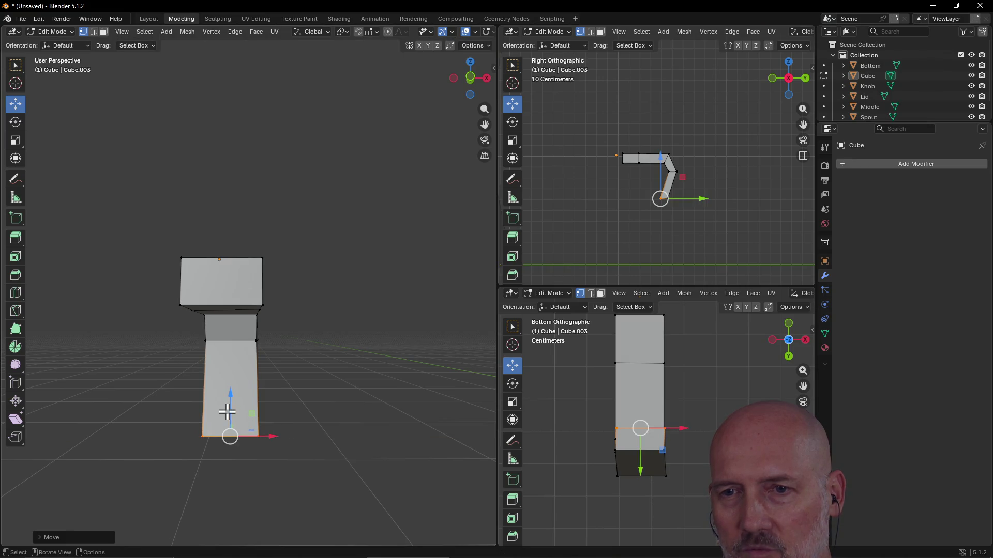
- Undo a trial upward Z nudge, then move the bottom edge lower instead
key("g")
key("z")
left_click(226, 410)
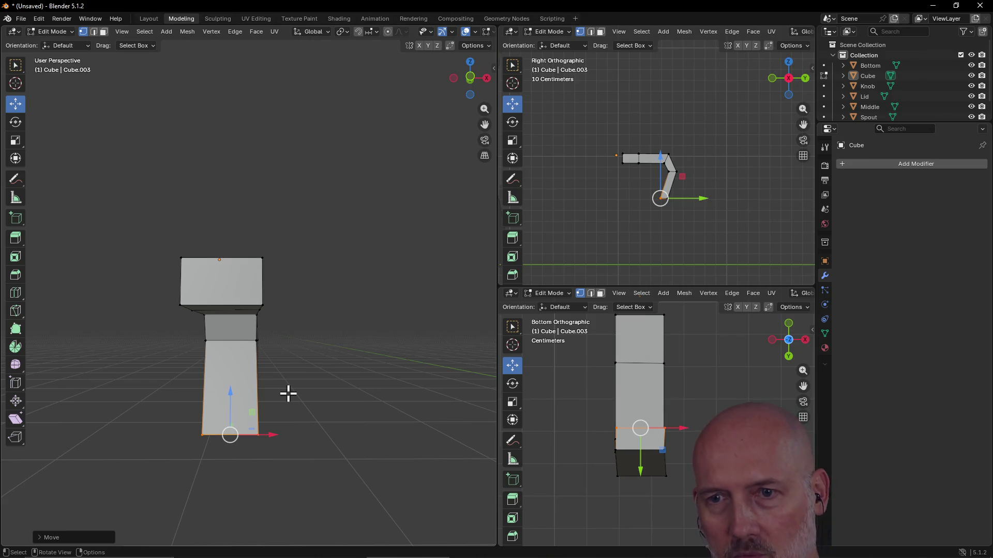
key("ctrl+z")
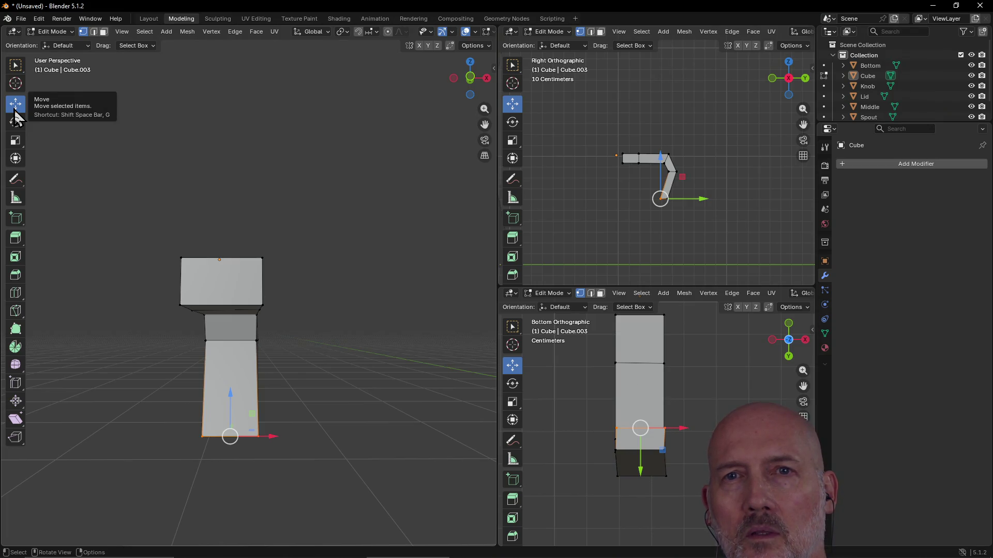
left_click(16, 66)
mouse_move(129, 204)
middle_mouse_down()
mouse_move(87, 199)
mouse_move(151, 233)
mouse_move(149, 223)
middle_mouse_up()
key("g")
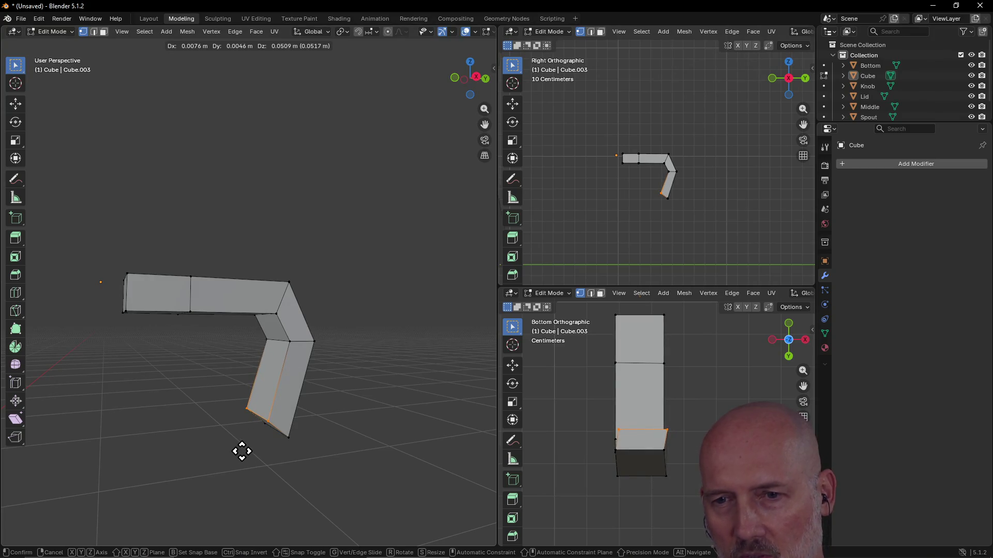
left_click(241, 451)
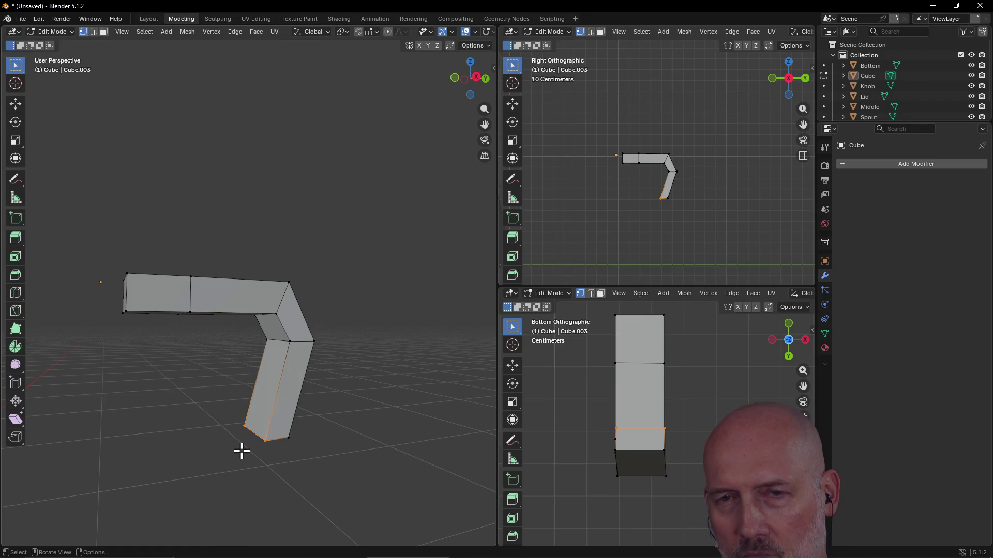
- Inspect the adjusted foot in an enlarged view and switch to the combined transform tool
key("ctrl+space")
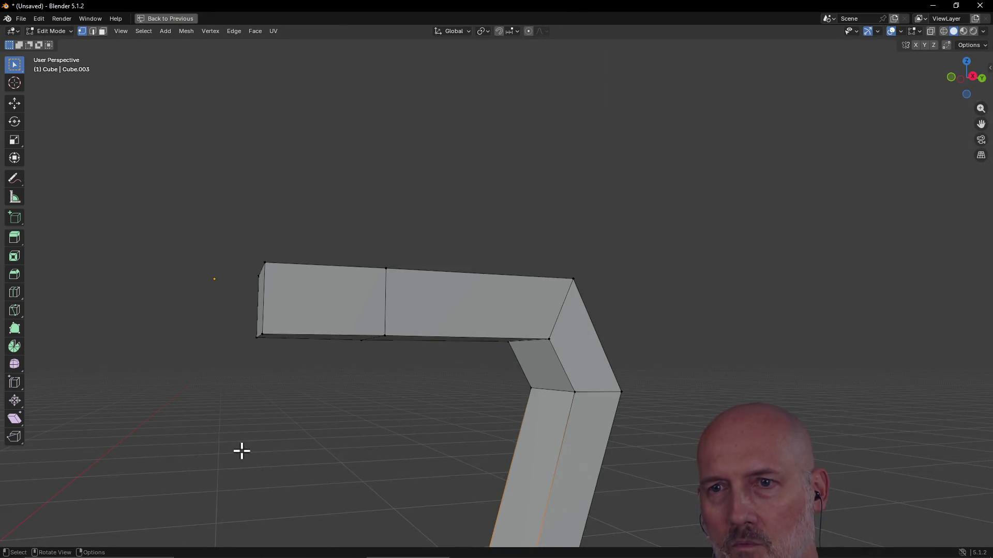
scroll(266, 399, "down", 5)
key("ctrl+space")
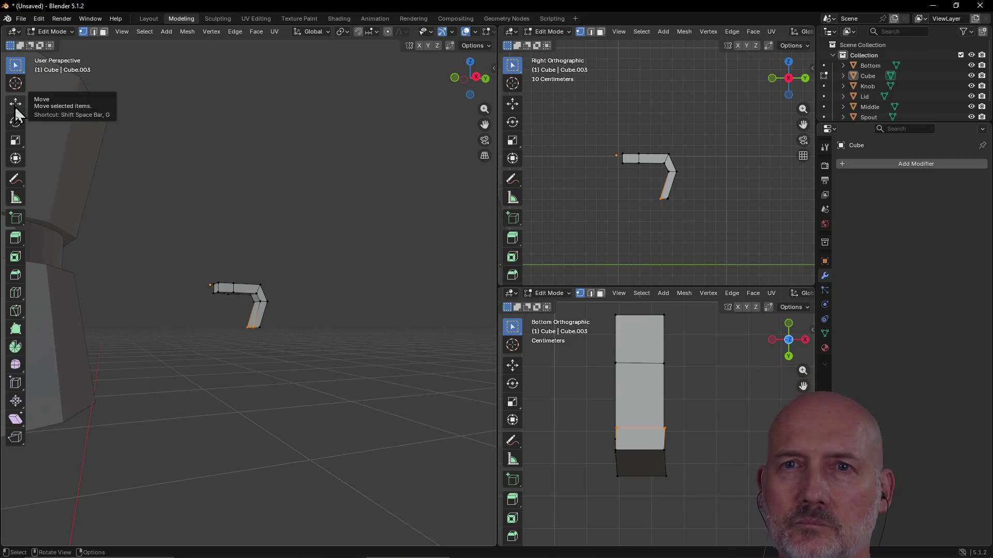
scroll(238, 356, "up", 3)
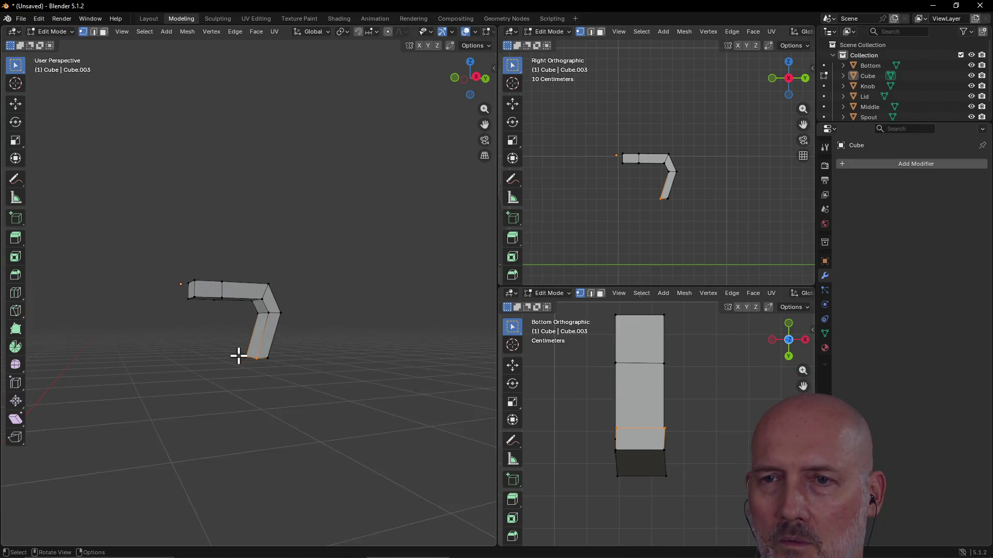
scroll(238, 357, "up", 2)
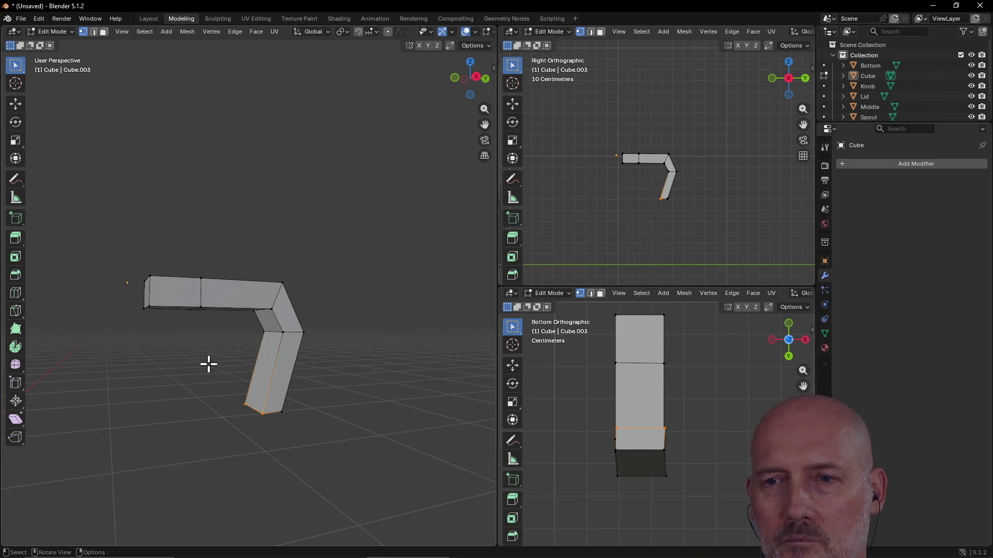
key("shift+space")
key("t")
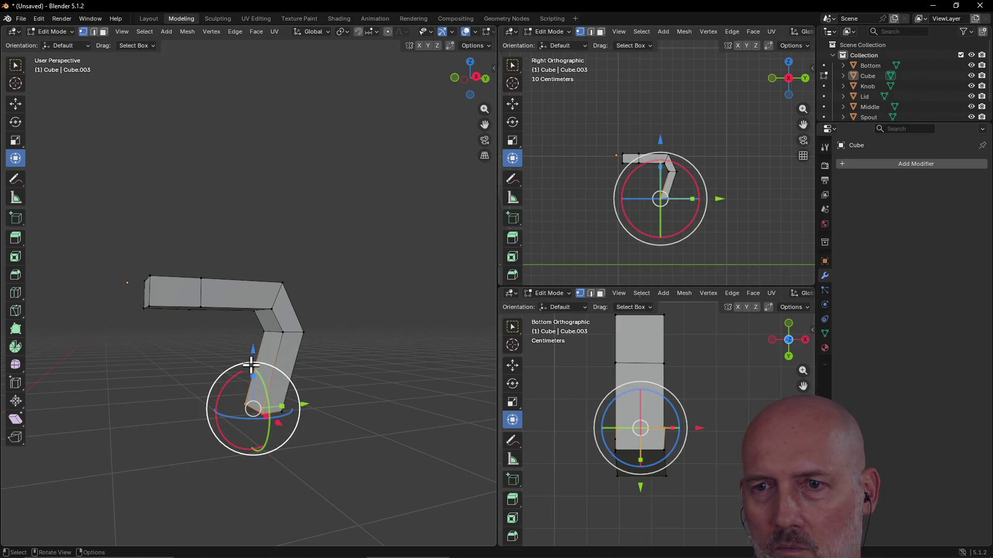
mouse_move(253, 407)
left_mouse_down()
mouse_move(264, 413)
mouse_move(251, 405)
left_mouse_up()
middle_click_drag(221, 392, 298, 409)
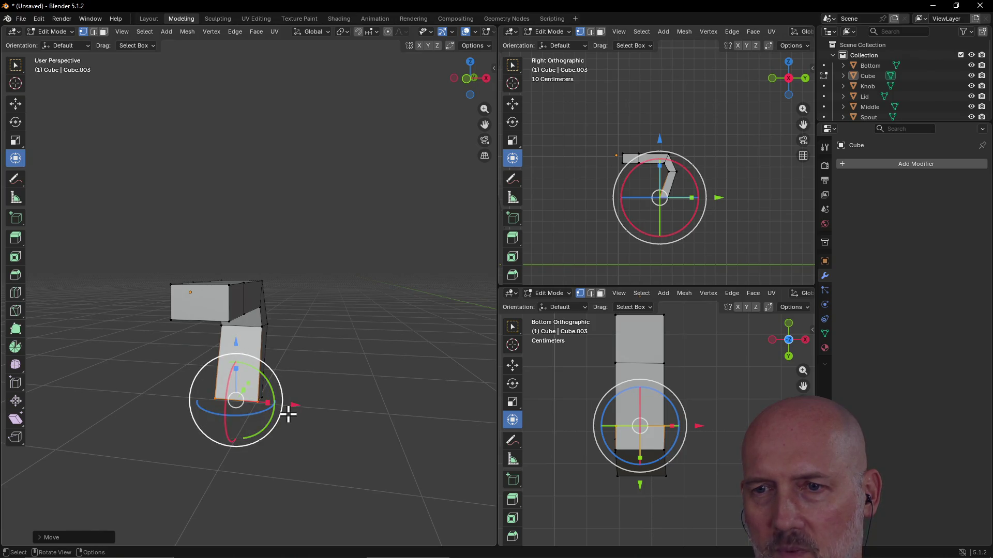
mouse_move(291, 405)
left_mouse_down()
mouse_move(310, 410)
mouse_move(274, 405)
mouse_move(283, 411)
left_mouse_up()
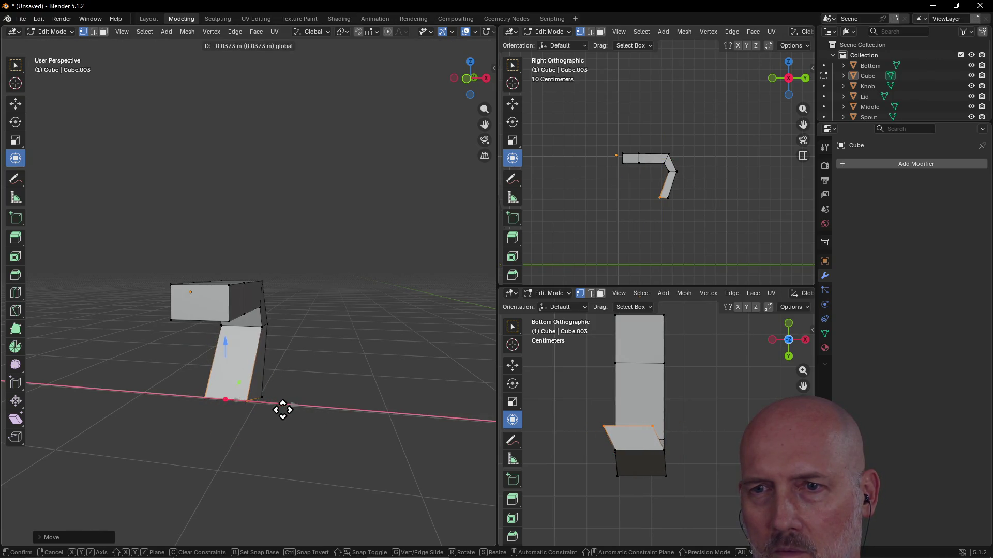
left_click(288, 410)
mouse_move(306, 355)
middle_mouse_down()
mouse_move(204, 341)
mouse_move(350, 377)
mouse_move(284, 377)
mouse_move(245, 329)
mouse_move(248, 389)
middle_mouse_up()
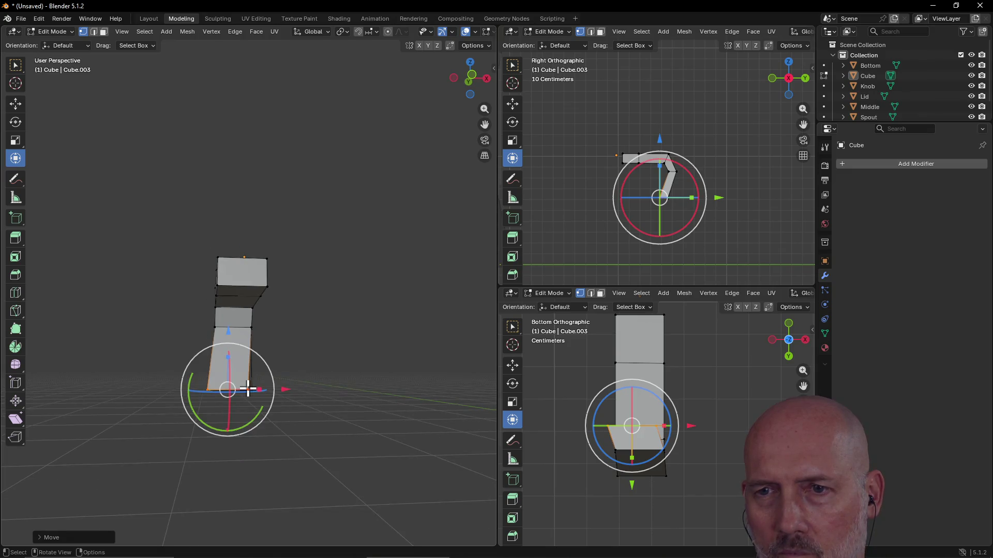
left_click_drag(231, 396, 234, 397)
middle_click_drag(233, 397, 326, 401)
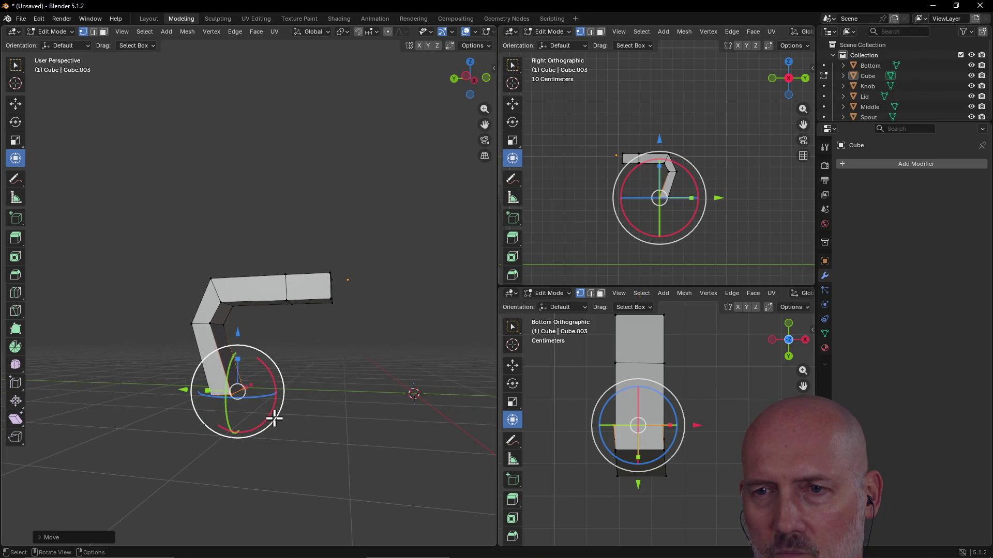
mouse_move(273, 417)
left_mouse_down()
mouse_move(275, 399)
mouse_move(269, 420)
mouse_move(248, 430)
mouse_move(242, 398)
mouse_move(231, 397)
left_mouse_up()
key("ctrl+z")
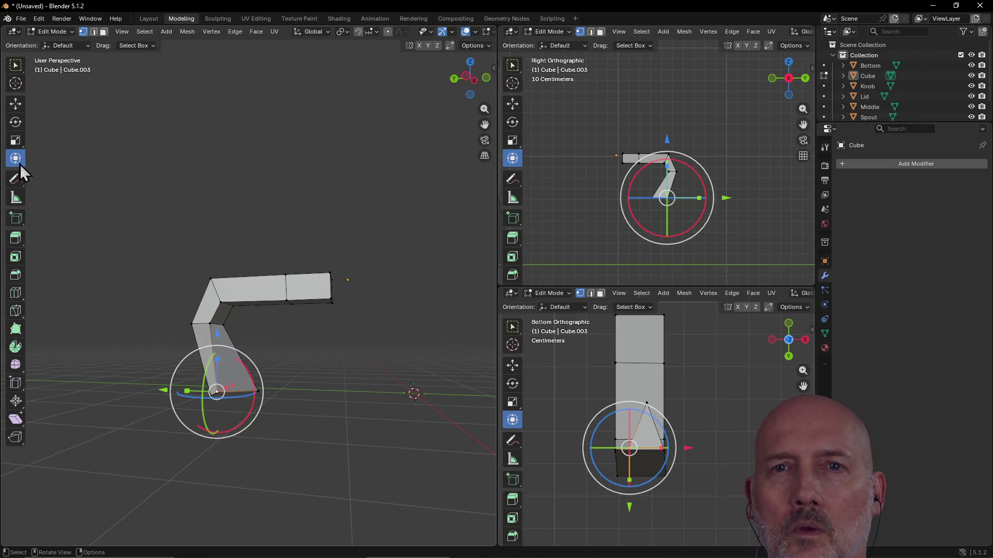
left_click(18, 103)
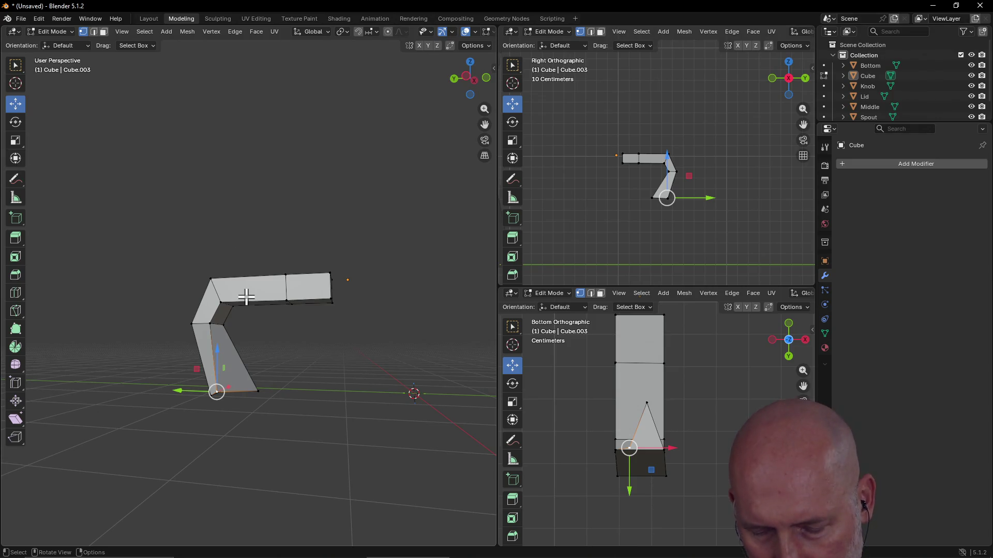
key("ctrl+z")
key("ctrl+z")
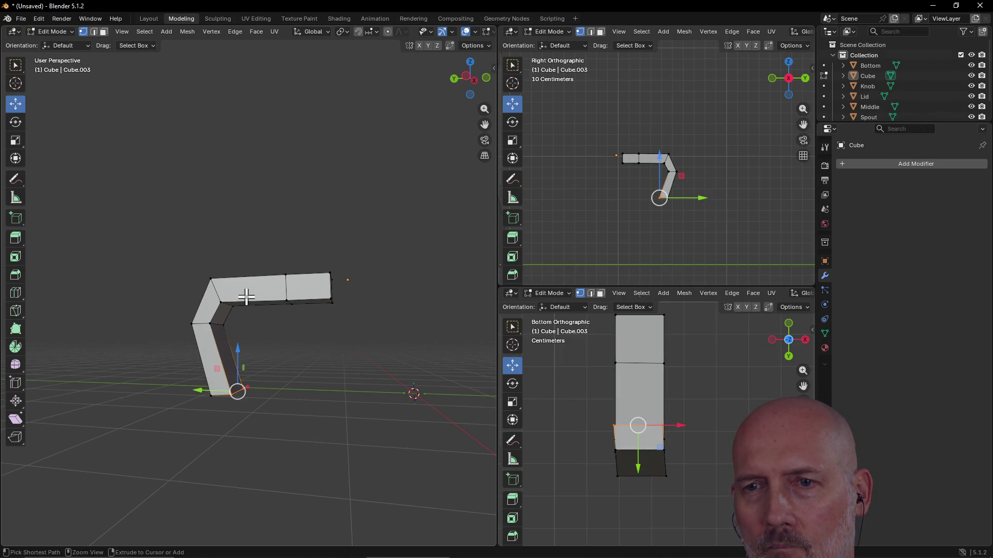
key("ctrl+z")
key("ctrl+z")
key("ctrl+z")
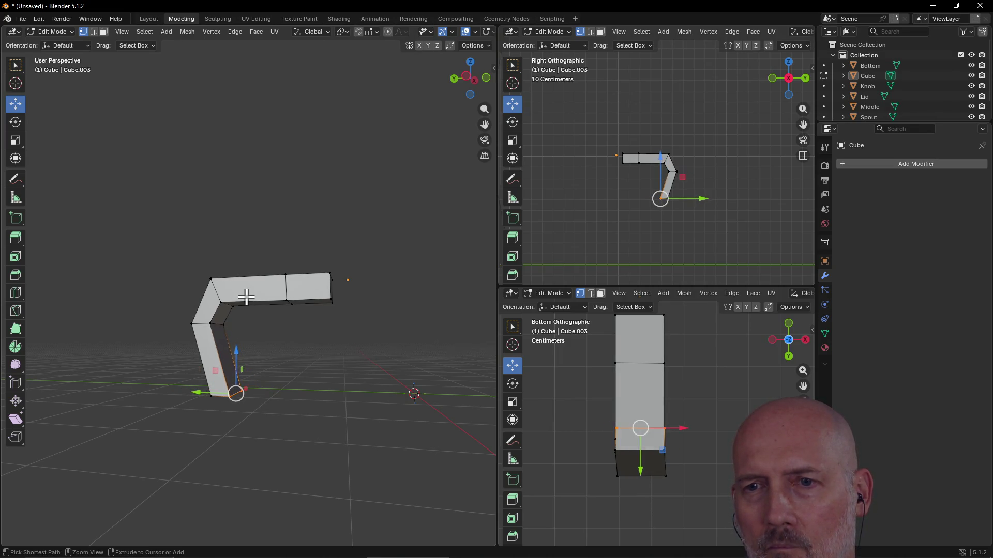
key("ctrl+z")
key("ctrl+z")
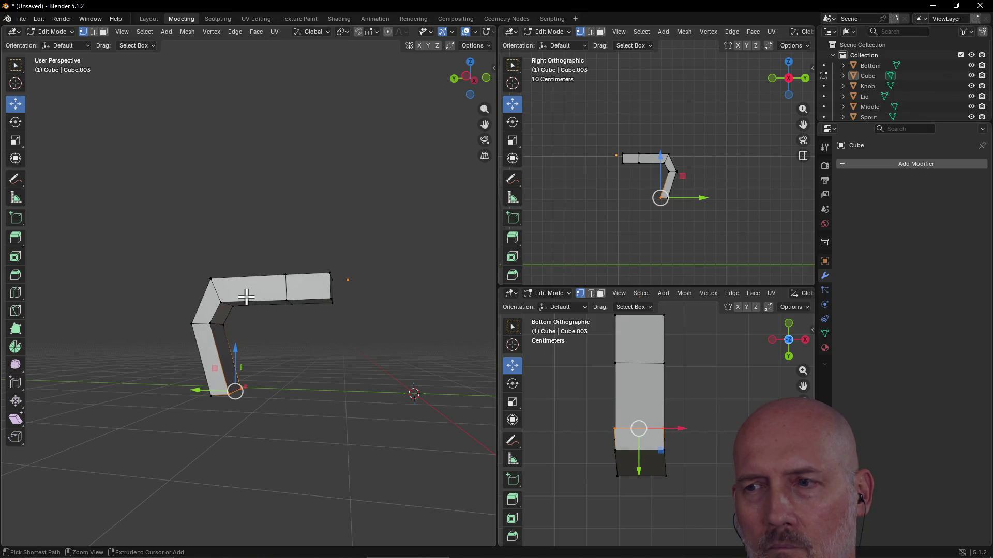
left_click(15, 64)
mouse_move(299, 335)
middle_mouse_down()
mouse_move(197, 330)
mouse_move(279, 343)
middle_mouse_up()
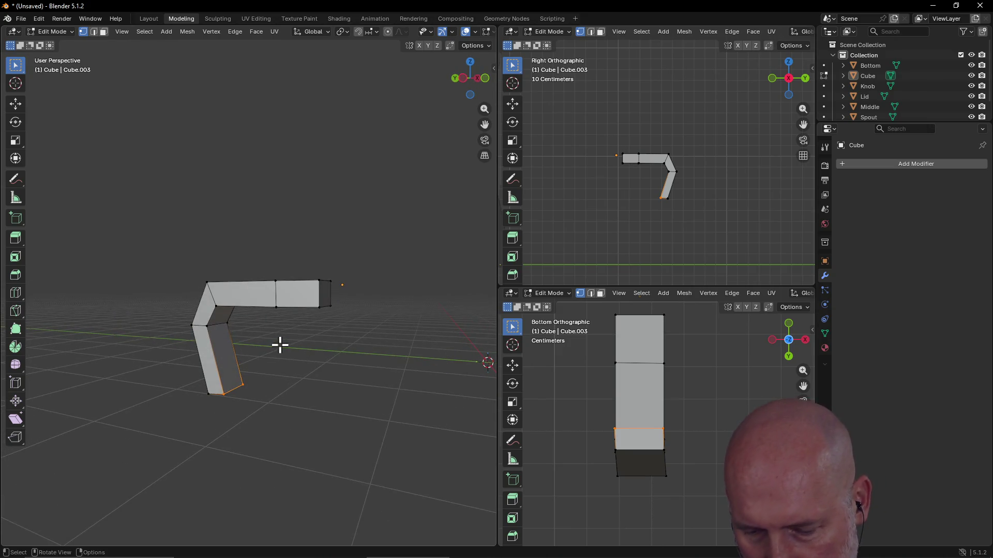
key("shift+space")
key("g")
key("g")
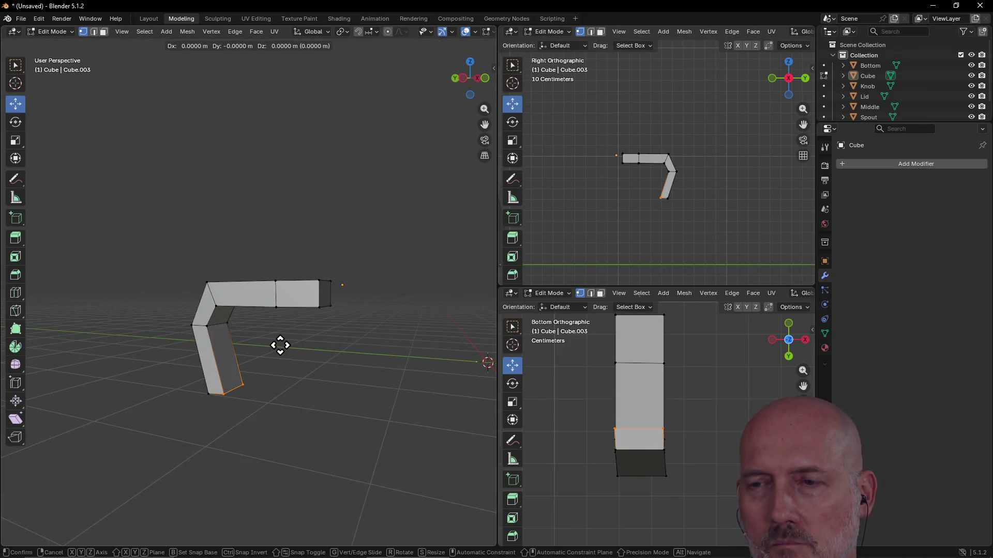
key("x")
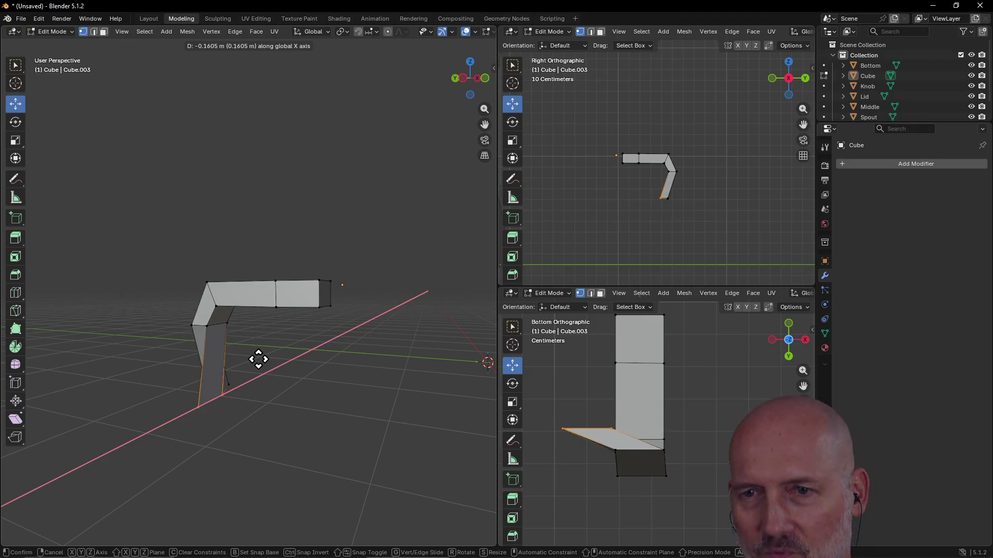
key("ctrl")
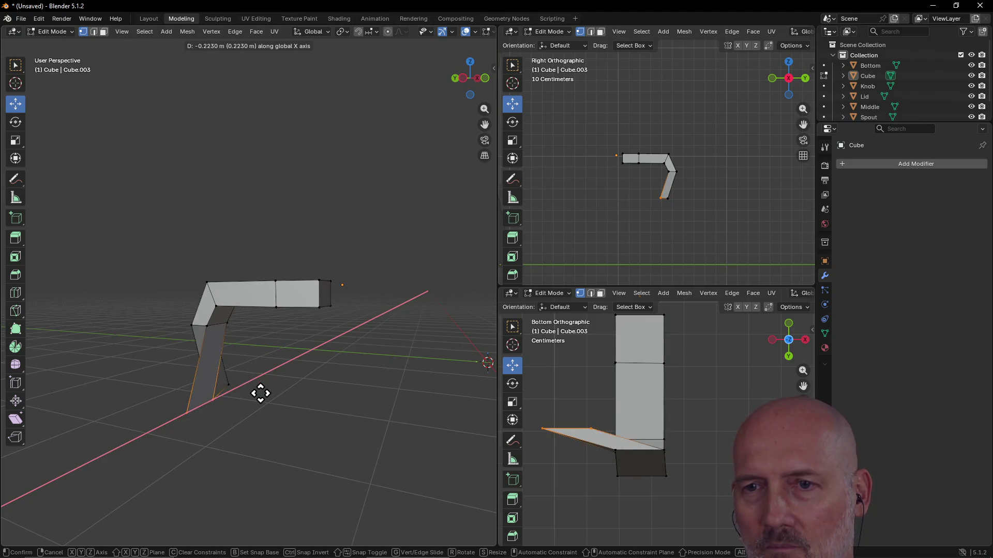
right_click(264, 380)
mouse_move(288, 374)
middle_mouse_down()
mouse_move(122, 371)
mouse_move(199, 392)
mouse_move(312, 379)
mouse_move(184, 299)
middle_mouse_up()
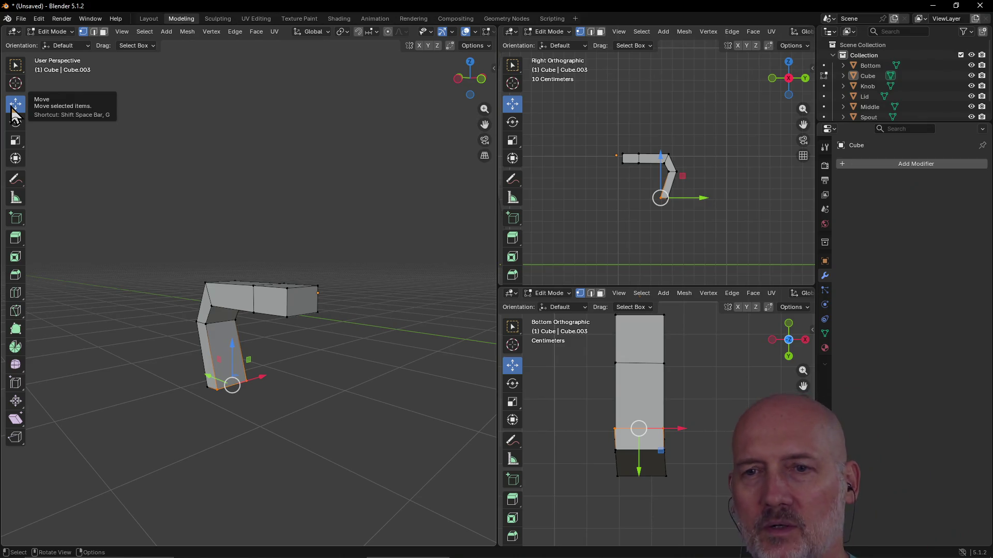
left_click(17, 159)
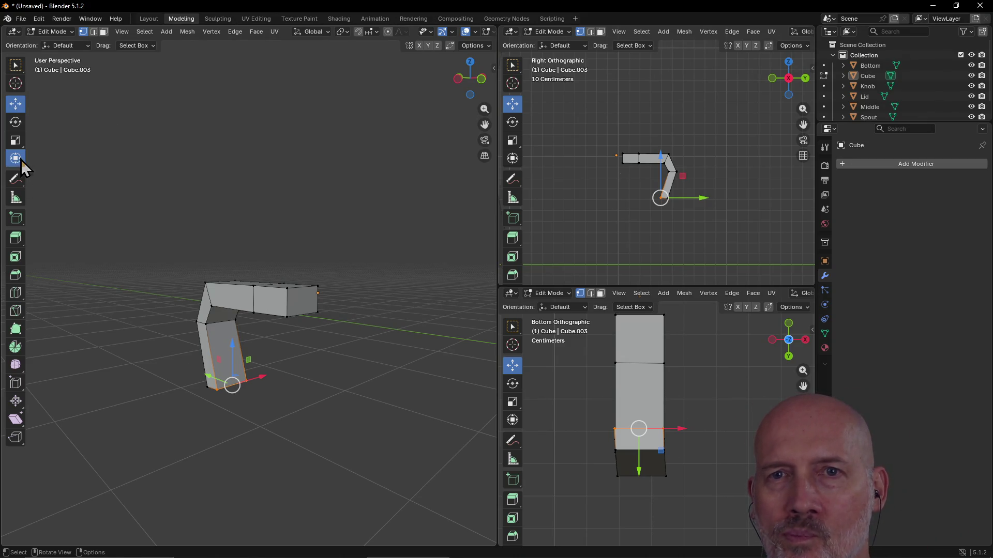
mouse_move(243, 385)
middle_mouse_down()
mouse_move(339, 377)
mouse_move(250, 366)
mouse_move(64, 376)
mouse_move(78, 394)
mouse_move(281, 405)
mouse_move(312, 350)
mouse_move(247, 335)
mouse_move(153, 381)
mouse_move(200, 408)
mouse_move(111, 343)
mouse_move(102, 381)
middle_mouse_up()
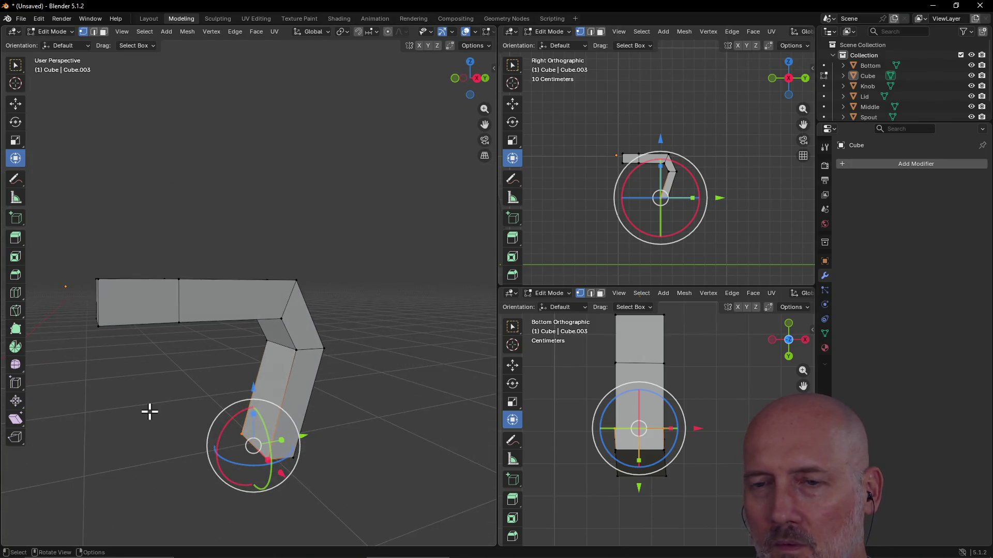
left_click(147, 456)
mouse_move(147, 457)
middle_mouse_down()
mouse_move(228, 401)
mouse_move(114, 428)
mouse_move(254, 455)
mouse_move(178, 434)
middle_mouse_up()
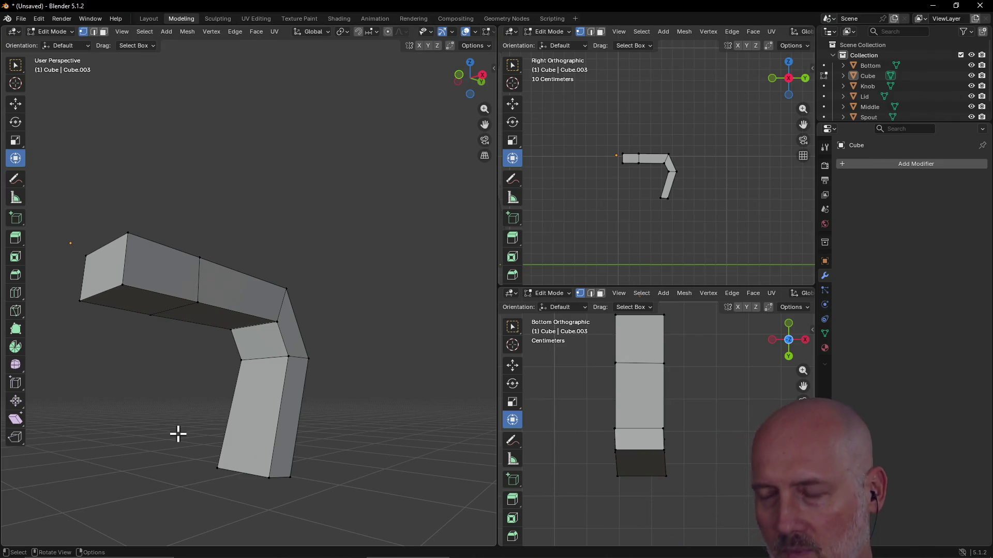
mouse_move(178, 434)
middle_mouse_down()
mouse_move(119, 436)
mouse_move(237, 456)
mouse_move(166, 452)
mouse_move(194, 509)
mouse_move(209, 501)
mouse_move(104, 437)
mouse_move(132, 453)
middle_mouse_up()
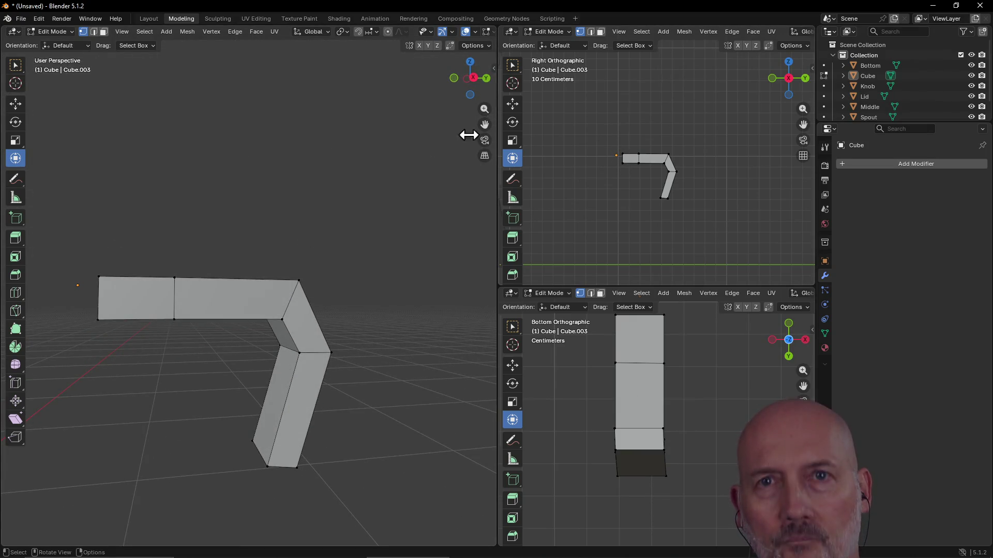
left_click(16, 67)
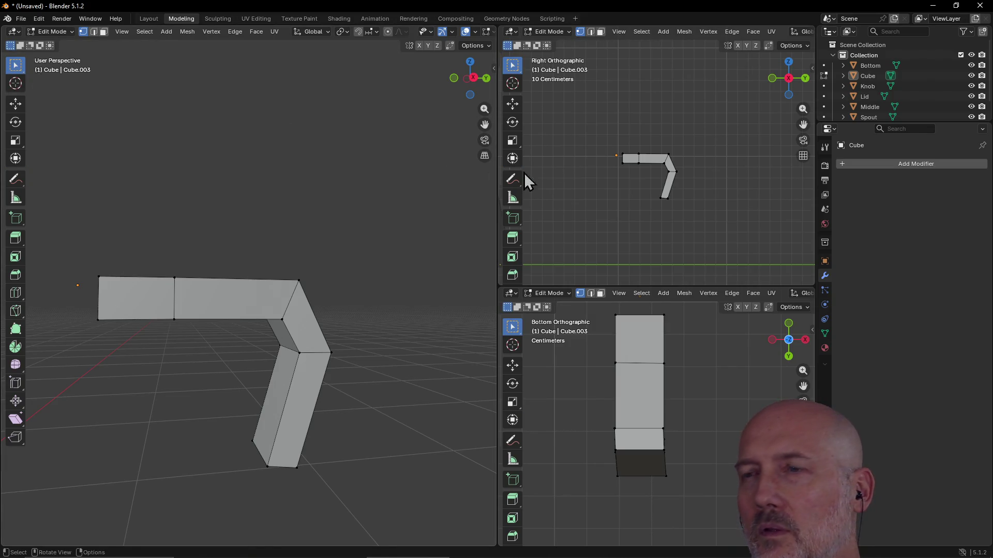
- Slide one side's vertices inward along Y to halve the handle width, then select the top arm's end face
mouse_move(604, 141)
left_mouse_down()
mouse_move(705, 224)
mouse_move(696, 220)
left_mouse_up()
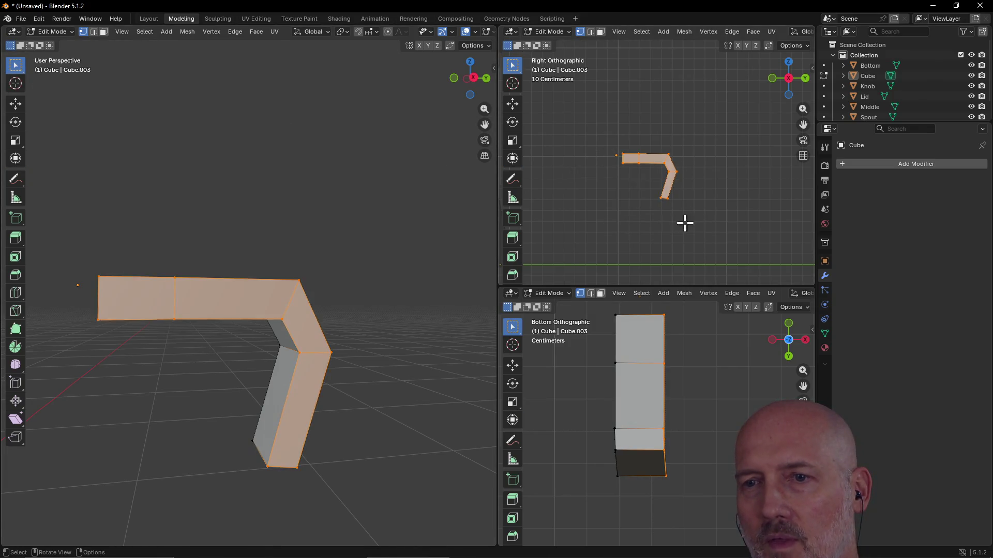
mouse_move(359, 272)
middle_mouse_down()
mouse_move(445, 289)
mouse_move(479, 275)
mouse_move(408, 287)
mouse_move(441, 343)
mouse_move(414, 339)
mouse_move(476, 352)
middle_mouse_up()
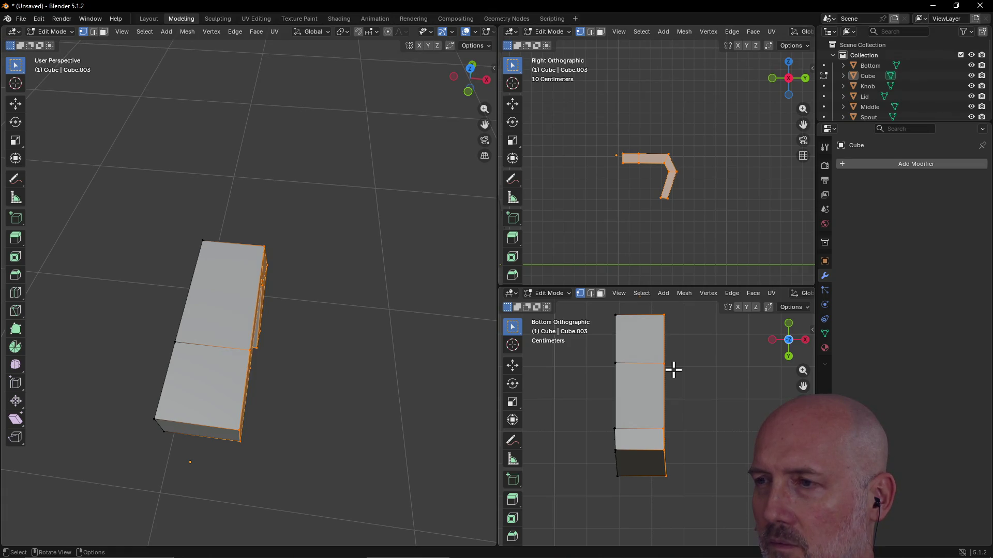
key("g")
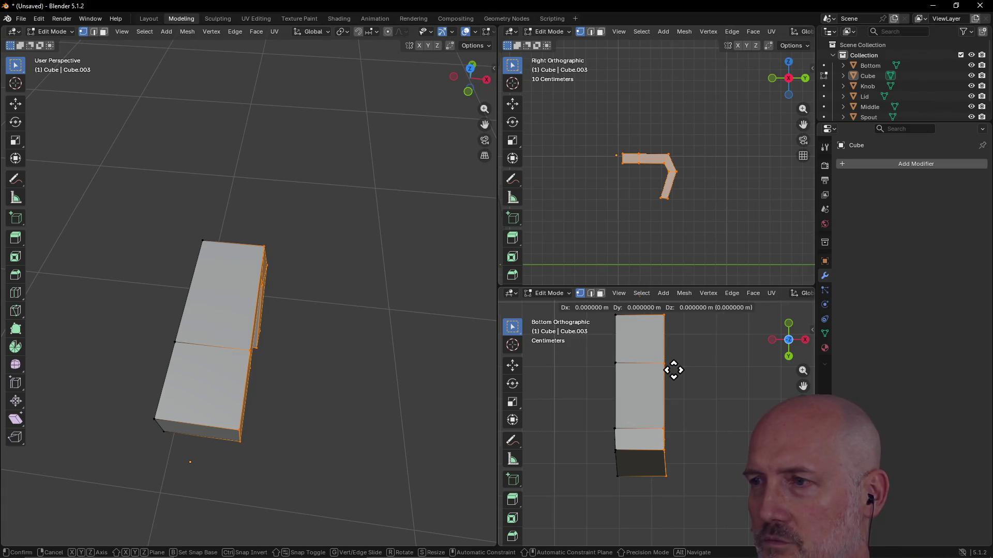
key("shift+y")
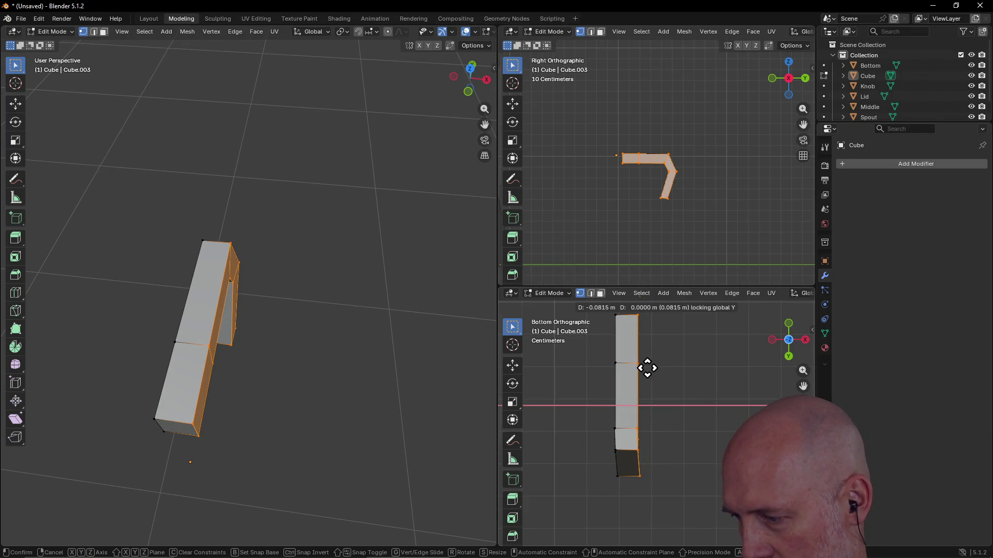
left_click(650, 370)
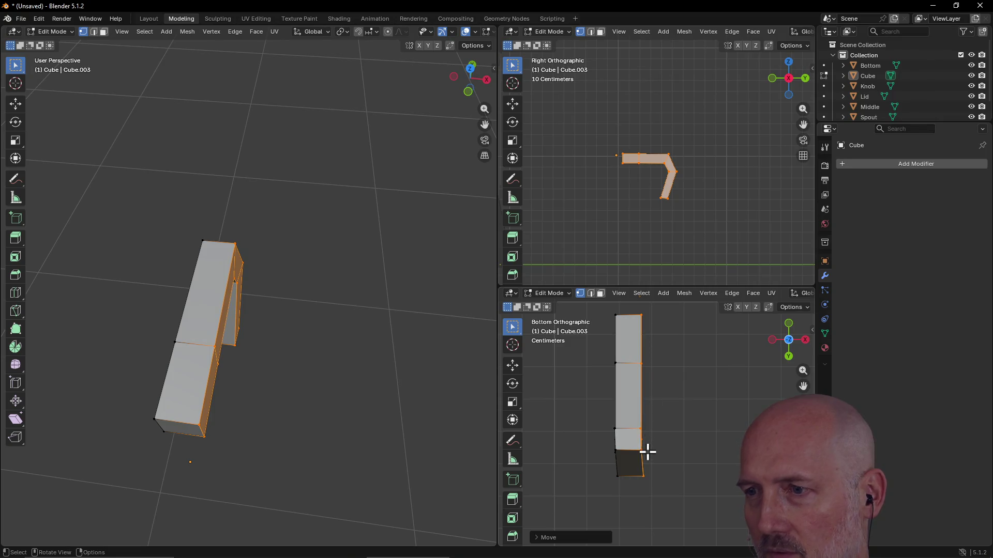
left_click(635, 325)
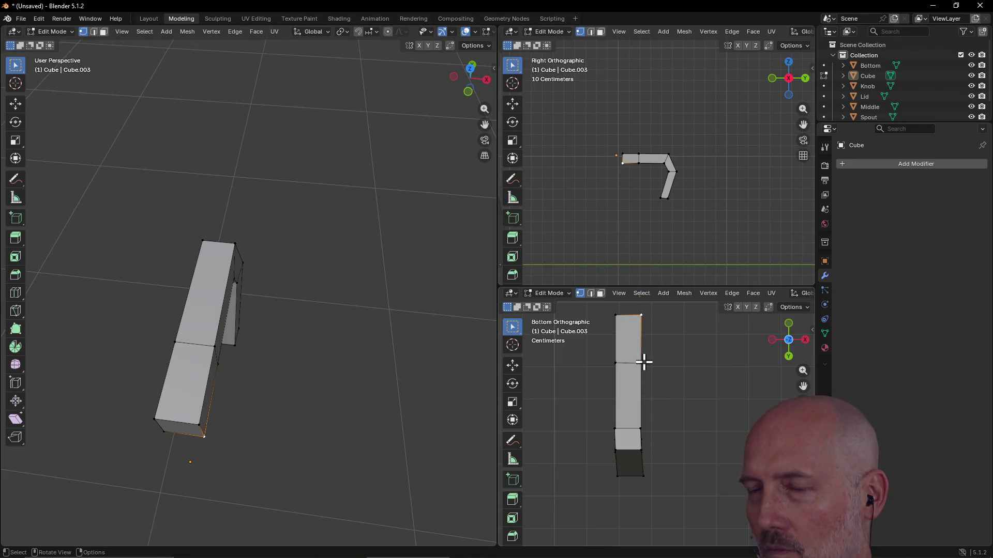
left_click_drag(612, 145, 647, 178)
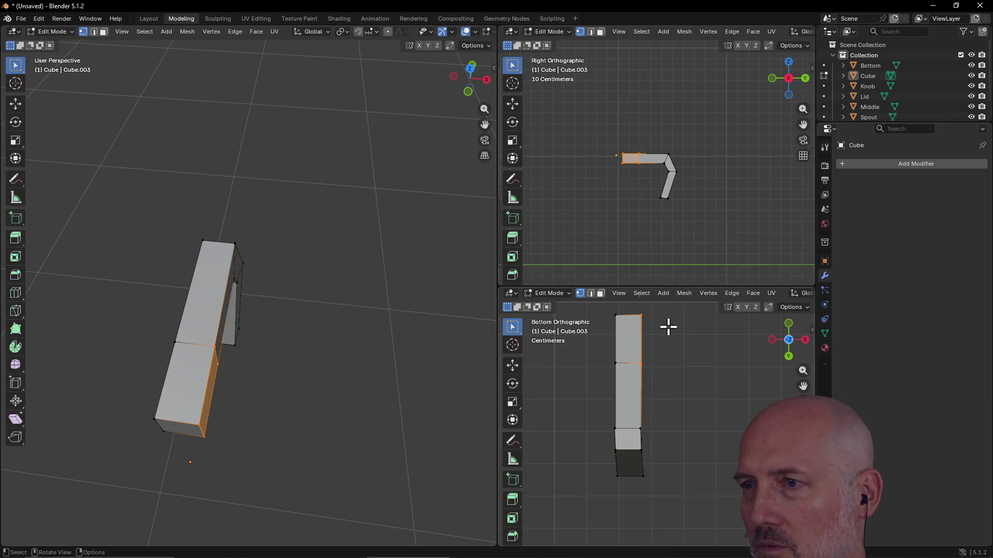
- Extrude the top arm's end face out a short distance
key("e")
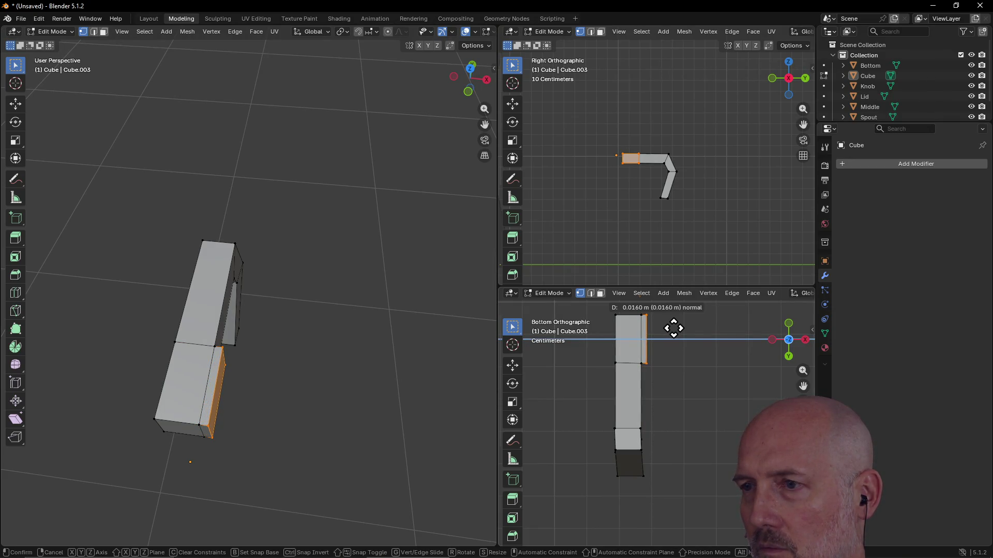
left_click(673, 328)
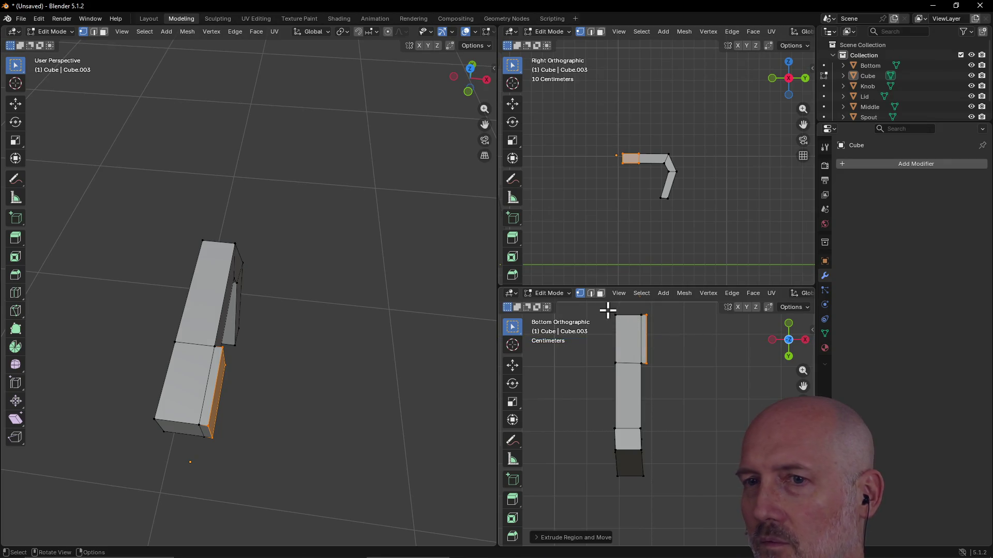
mouse_move(242, 379)
middle_mouse_down()
mouse_move(315, 370)
mouse_move(330, 337)
mouse_move(315, 263)
middle_mouse_up()
- Extrude the arm's end section once more and inspect the lengthened arm
left_click_drag(315, 263, 427, 338)
mouse_move(434, 321)
middle_mouse_down()
mouse_move(367, 361)
mouse_move(288, 361)
mouse_move(467, 350)
mouse_move(372, 367)
middle_mouse_up()
key("e")
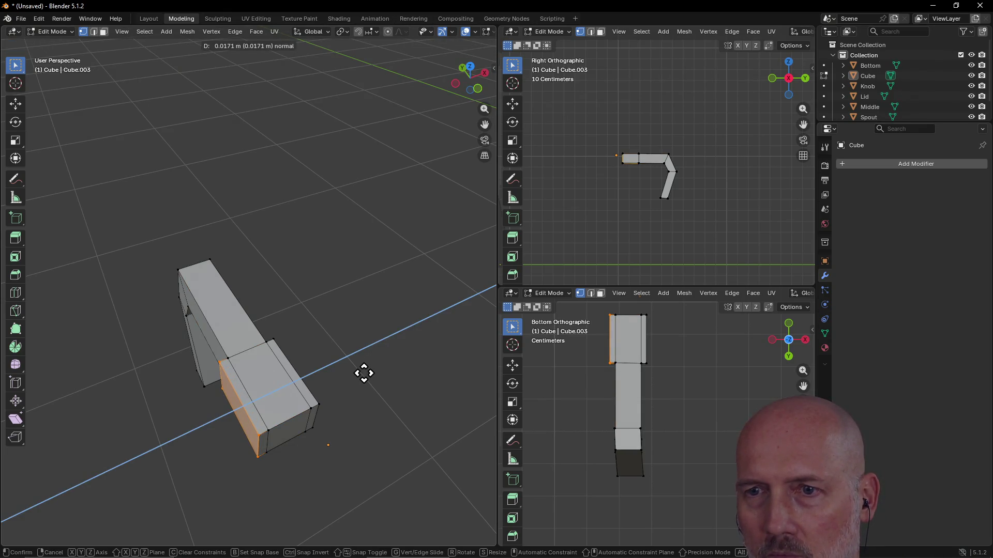
left_click(364, 373)
mouse_move(284, 377)
middle_mouse_down()
mouse_move(443, 343)
mouse_move(381, 309)
mouse_move(398, 345)
middle_mouse_up()
left_click(348, 377)
mouse_move(348, 377)
middle_mouse_down()
mouse_move(383, 439)
mouse_move(321, 366)
mouse_move(287, 365)
mouse_move(285, 349)
middle_mouse_up()
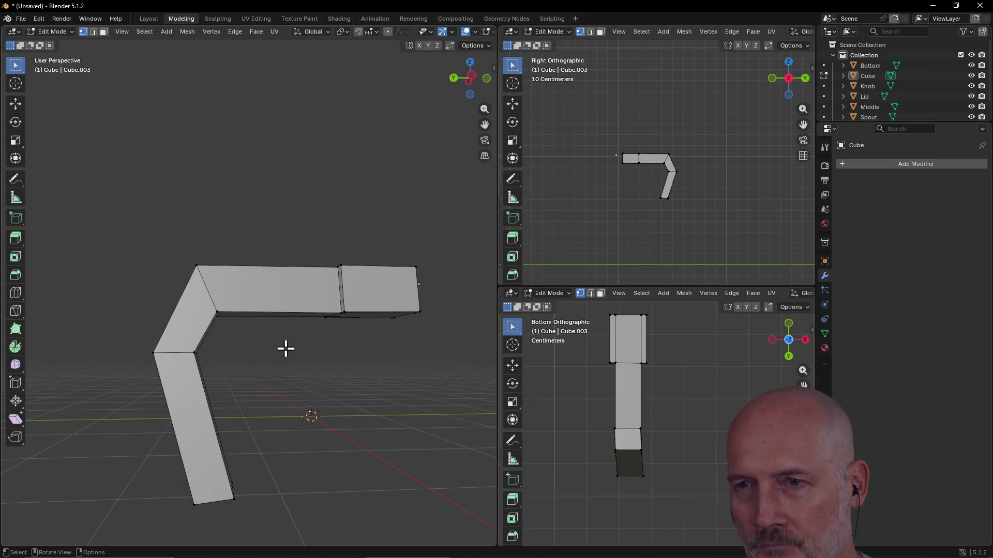
mouse_move(286, 349)
middle_mouse_down()
mouse_move(228, 296)
mouse_move(202, 333)
mouse_move(259, 339)
mouse_move(222, 306)
mouse_move(267, 340)
mouse_move(265, 350)
middle_mouse_up()
mouse_move(195, 456)
middle_mouse_down()
mouse_move(187, 406)
mouse_move(192, 458)
mouse_move(201, 446)
mouse_move(202, 455)
middle_mouse_up()
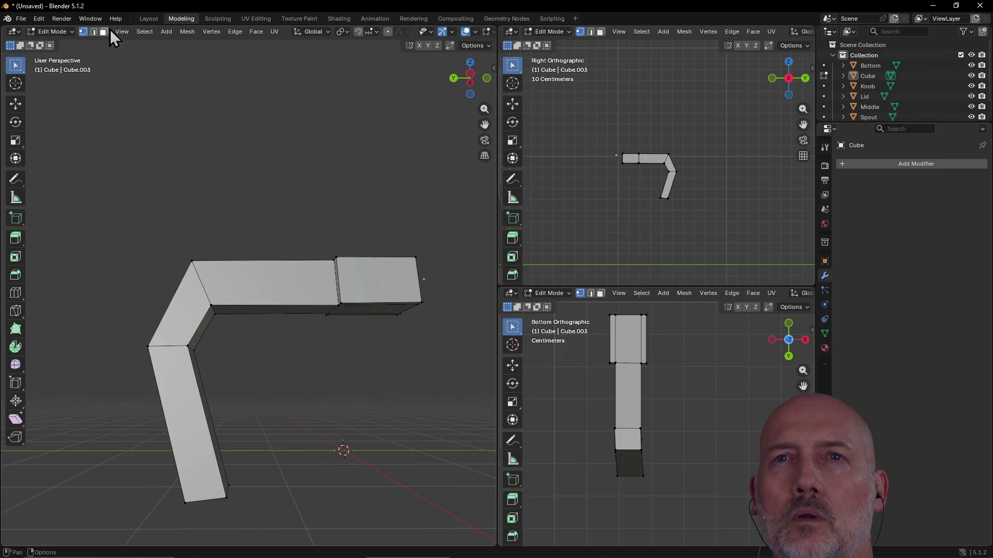
- Add a new cube and move it lower in the scene toward the handle
left_click(166, 32)
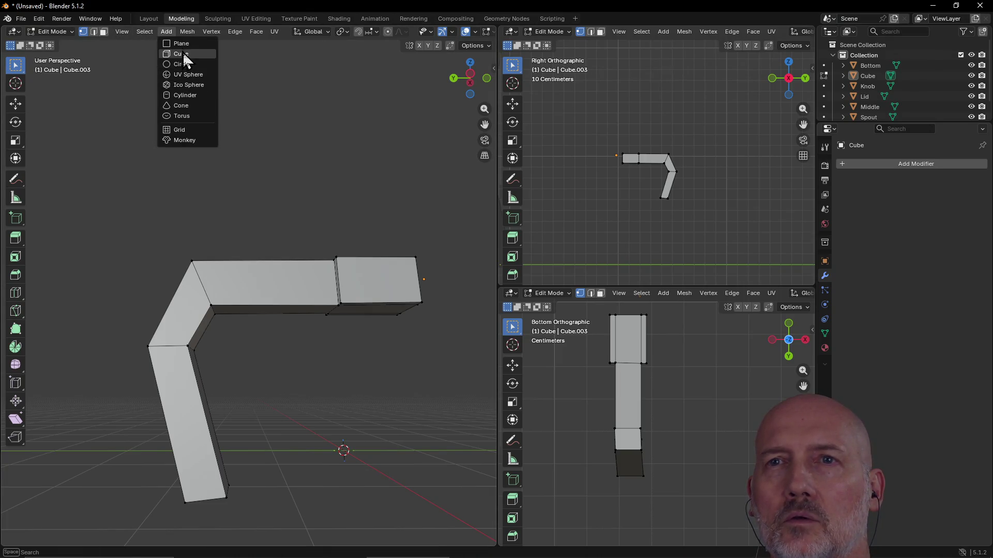
left_click(182, 55)
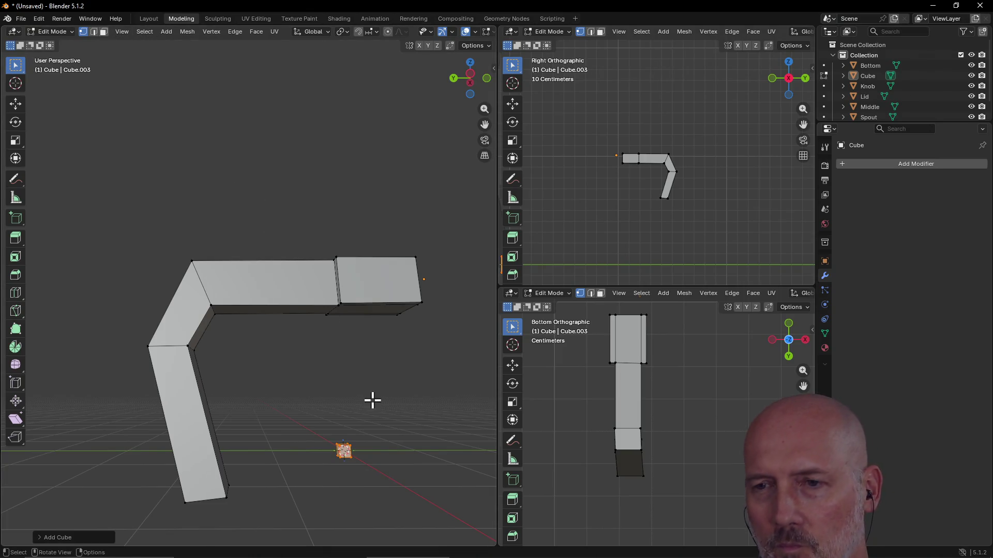
mouse_move(345, 449)
middle_mouse_down()
mouse_move(288, 497)
mouse_move(366, 514)
mouse_move(360, 471)
middle_mouse_up()
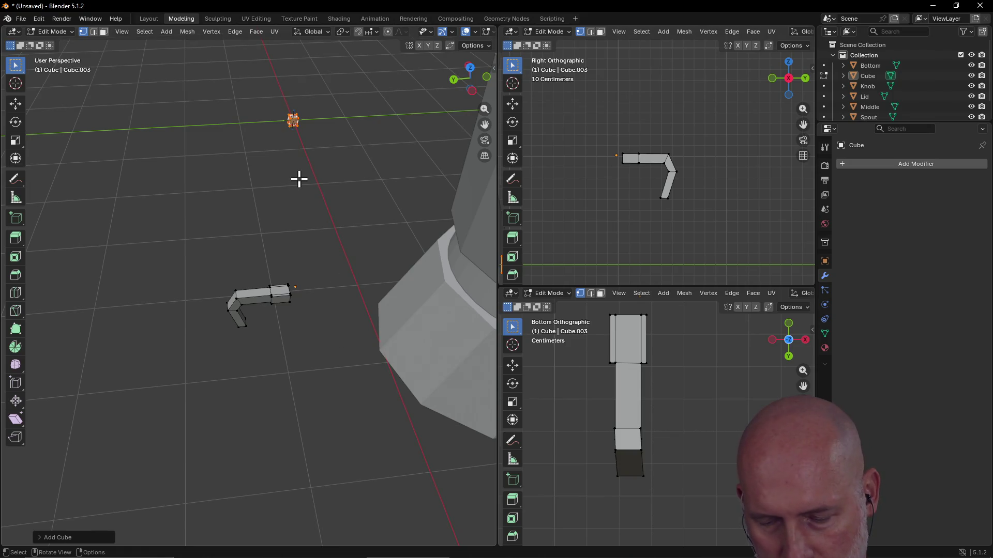
key("g")
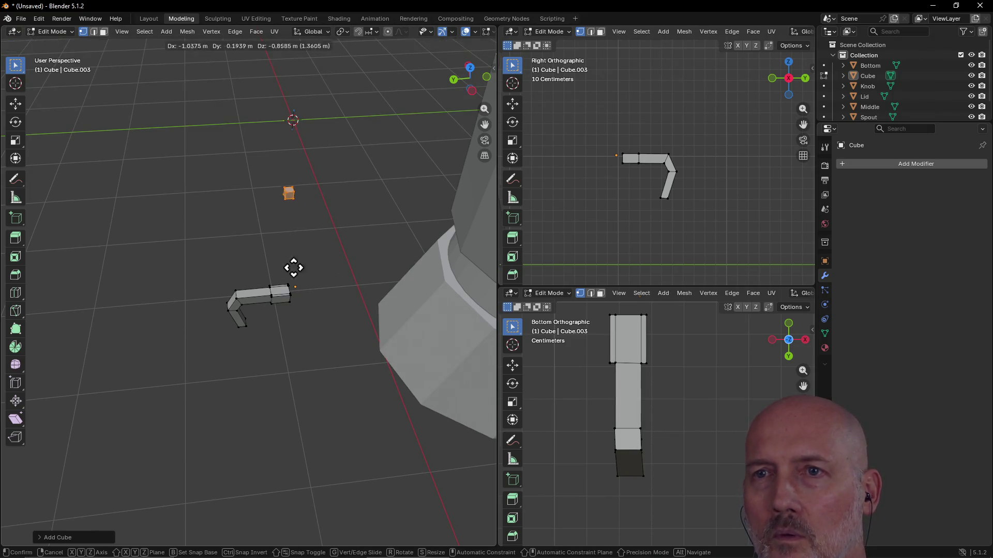
left_click(251, 393)
middle_click_drag(240, 341, 239, 302)
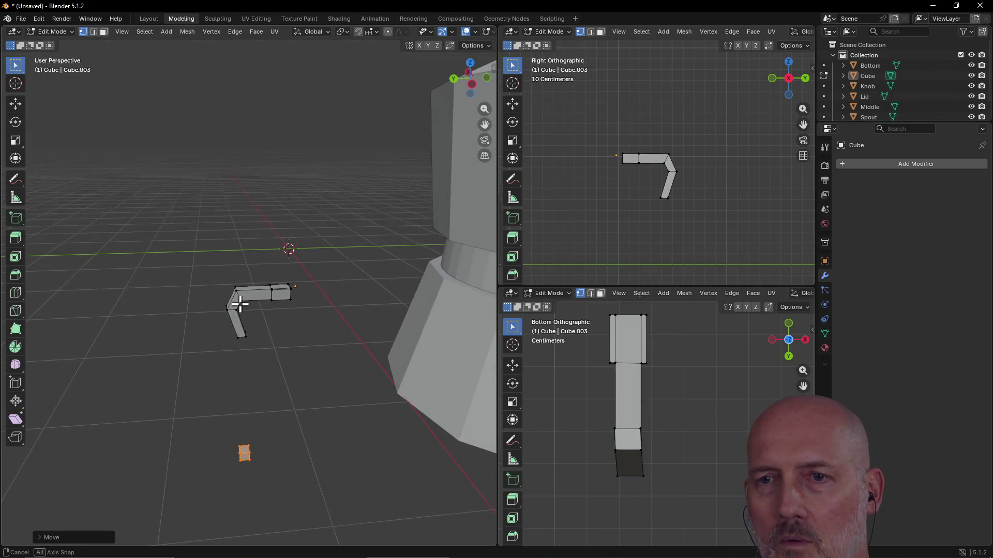
key("g")
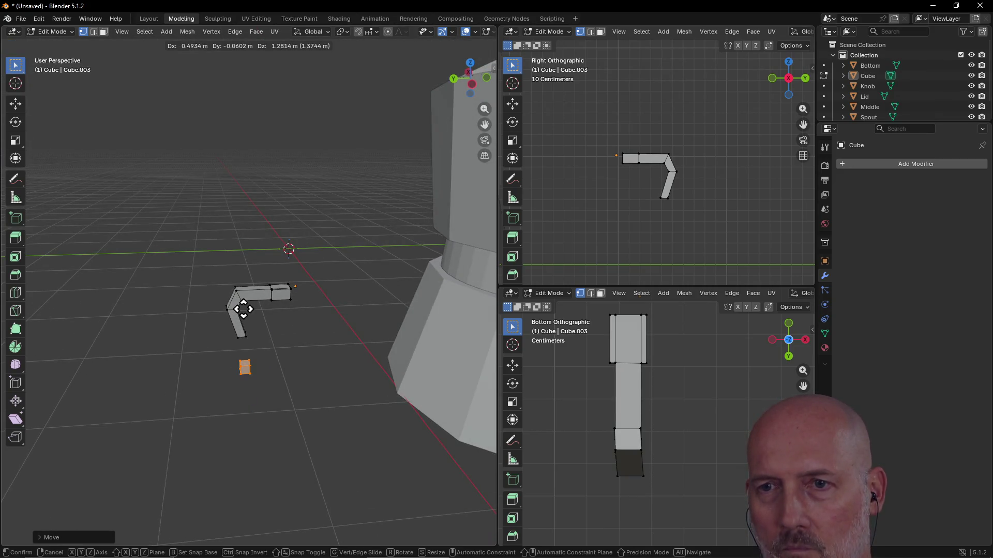
left_click(241, 289)
- Move the cube block further down beneath the handle to ground level
middle_click_drag(239, 290, 237, 238)
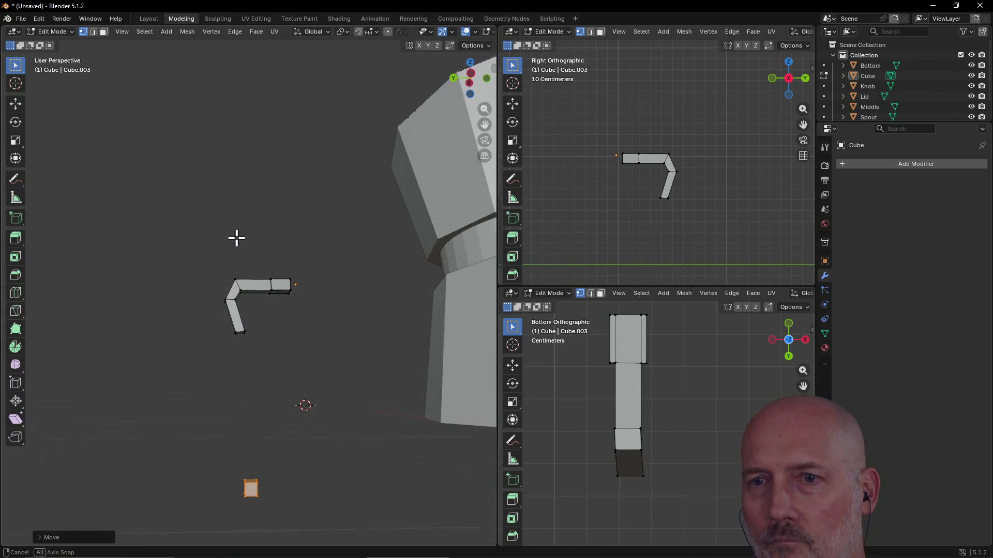
key("g")
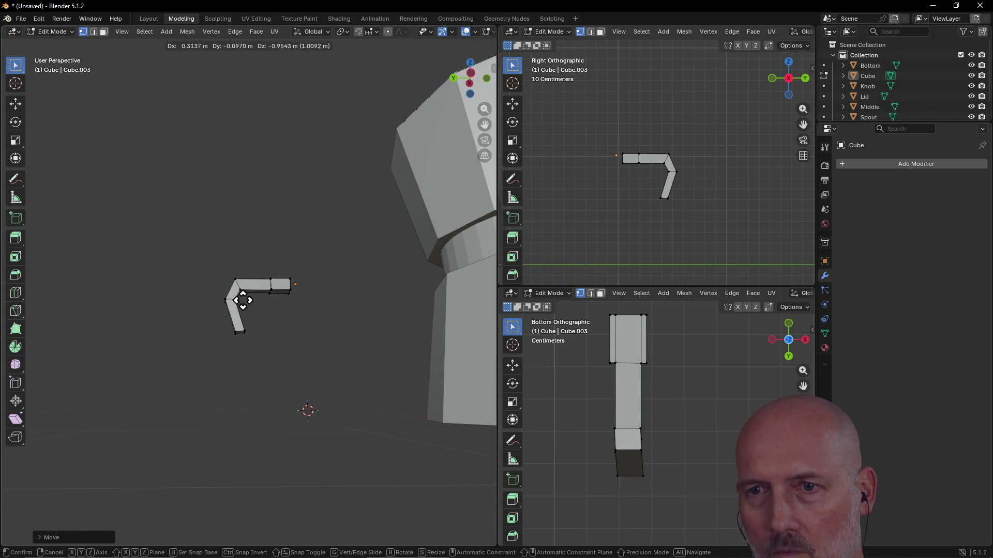
left_click(233, 86)
mouse_move(233, 87)
middle_mouse_down()
mouse_move(234, 341)
mouse_move(235, 284)
mouse_move(173, 273)
mouse_move(292, 239)
middle_mouse_up()
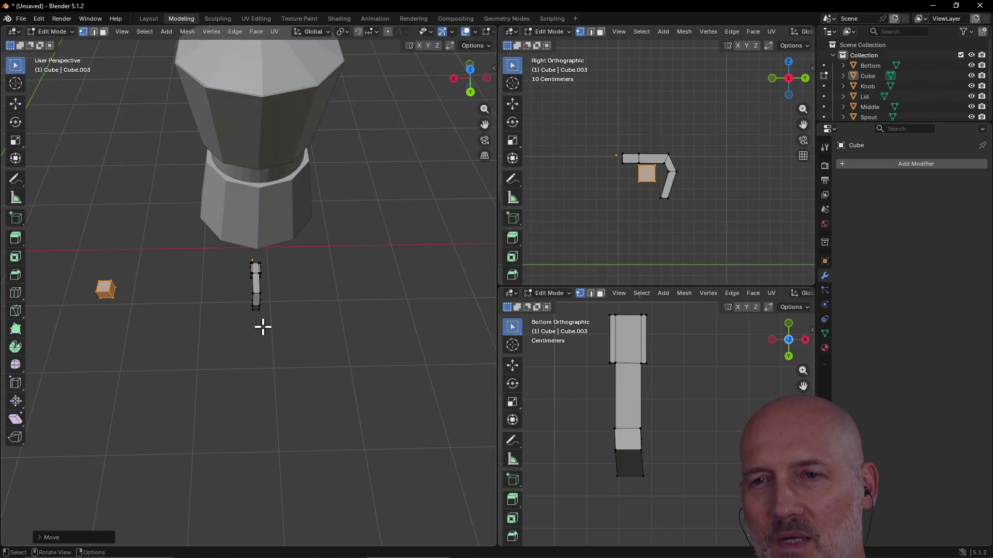
scroll(262, 325, "up", 2)
mouse_move(262, 336)
middle_mouse_down()
mouse_move(211, 297)
mouse_move(252, 357)
mouse_move(274, 343)
mouse_move(204, 326)
mouse_move(244, 361)
mouse_move(234, 355)
middle_mouse_up()
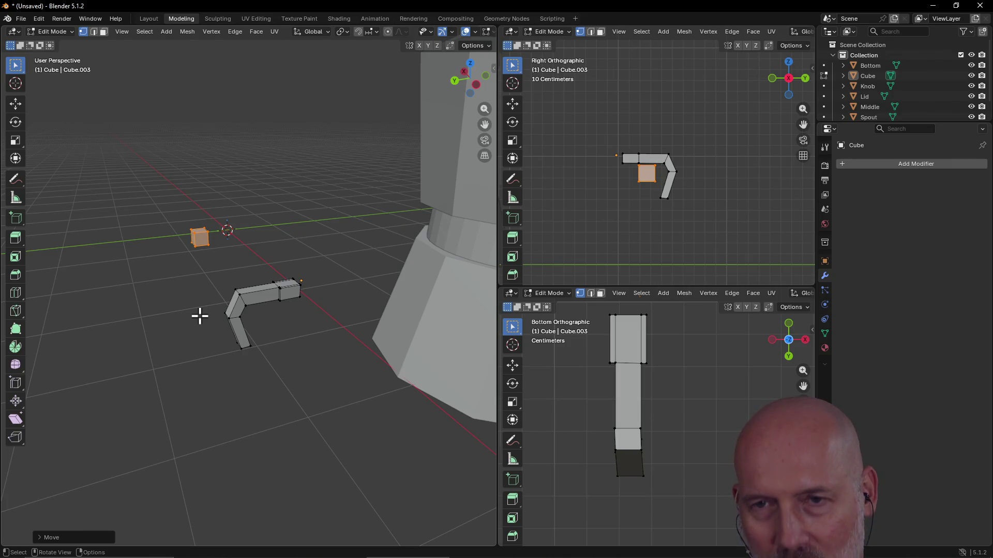
key("g")
left_click(226, 412)
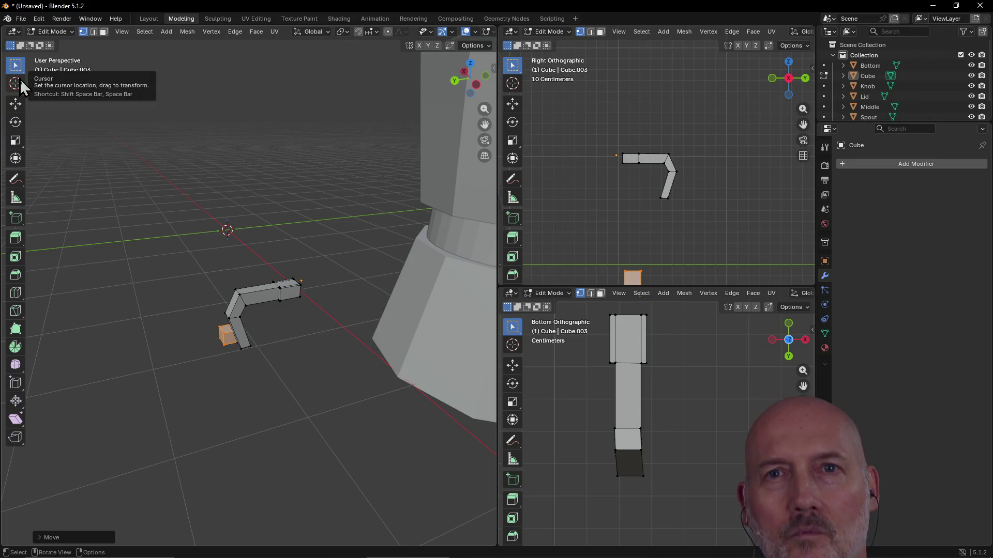
- Clear the cube's selection and view pot, handle and cube together in Layout
left_click(16, 66)
left_click(96, 190)
key("w")
key("w")
mouse_move(216, 332)
middle_mouse_down()
mouse_move(240, 328)
mouse_move(134, 385)
middle_mouse_up()
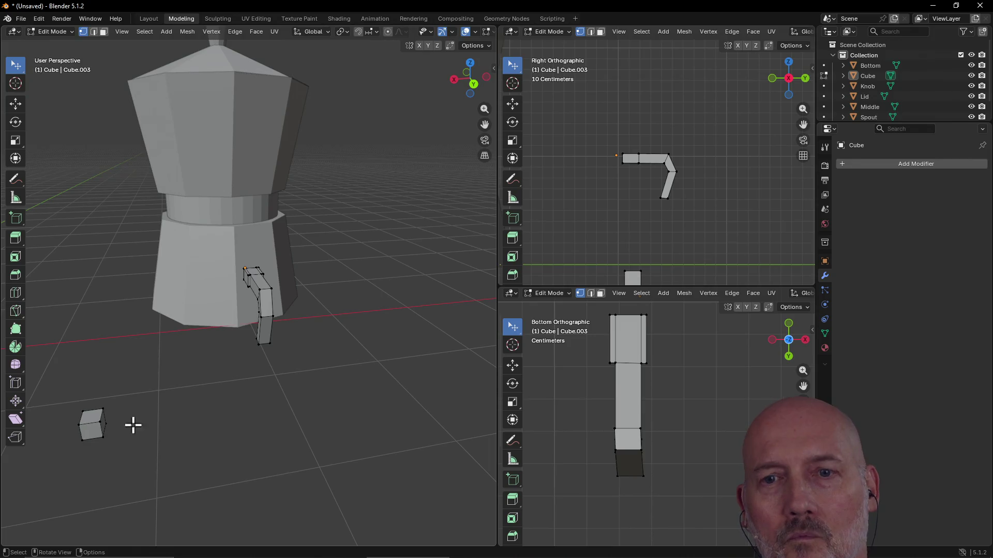
middle_click_drag(141, 392, 146, 399)
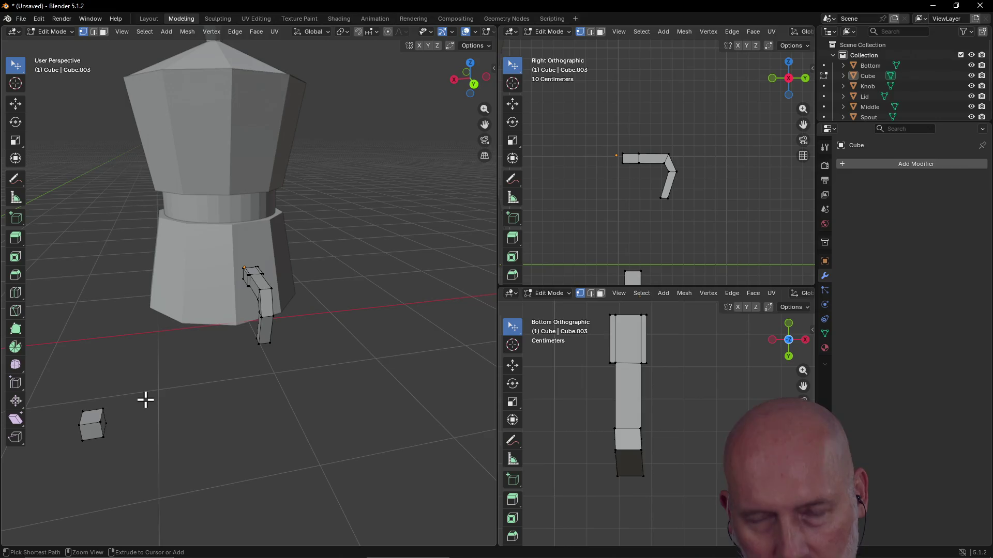
key("ctrl+Page_Up")
- Tweak-drag the Cube object to Location X -5.085 m, then resume mesh editing in Modeling
mouse_move(262, 354)
middle_mouse_down()
mouse_move(231, 328)
mouse_move(191, 346)
middle_mouse_up()
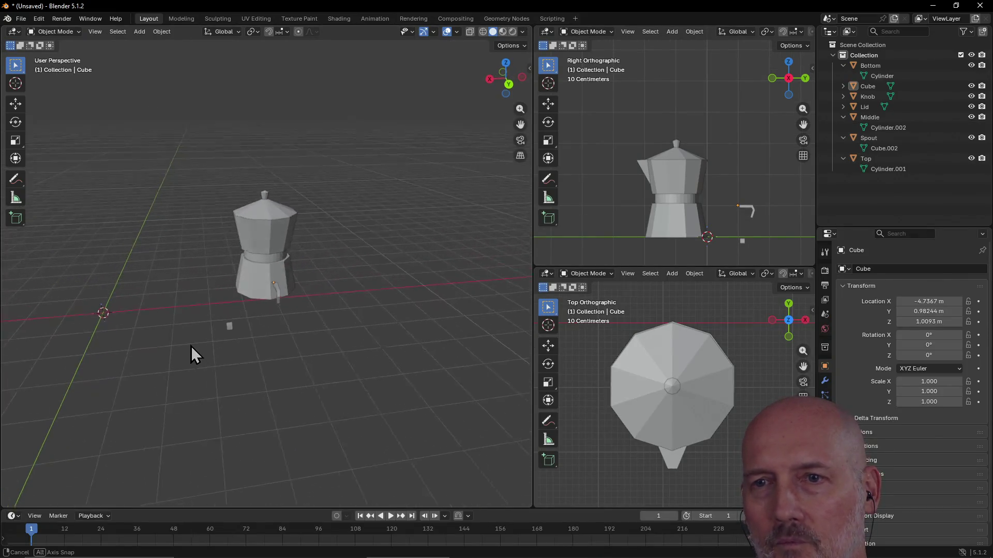
scroll(191, 347, "up", 3)
left_click(195, 372)
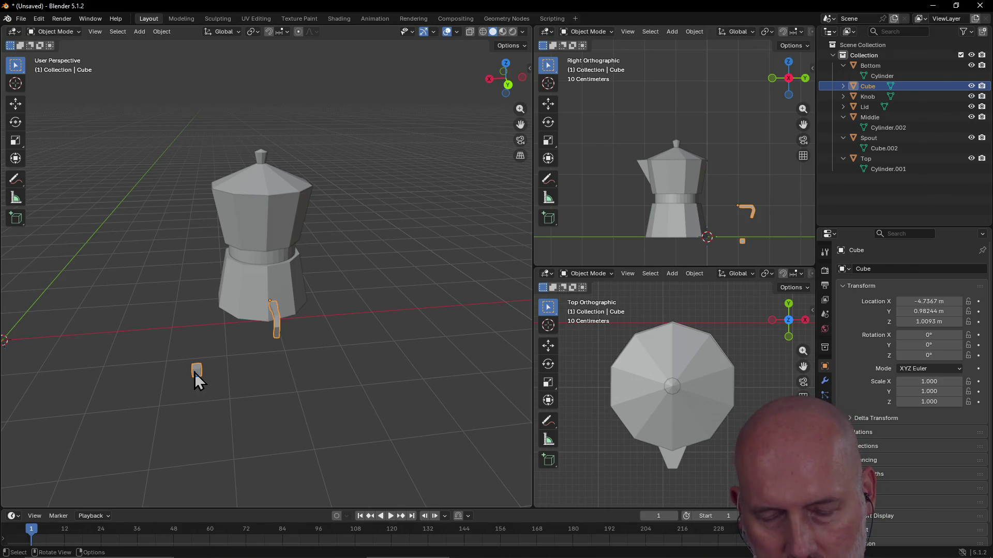
key("w")
key("w")
key("w")
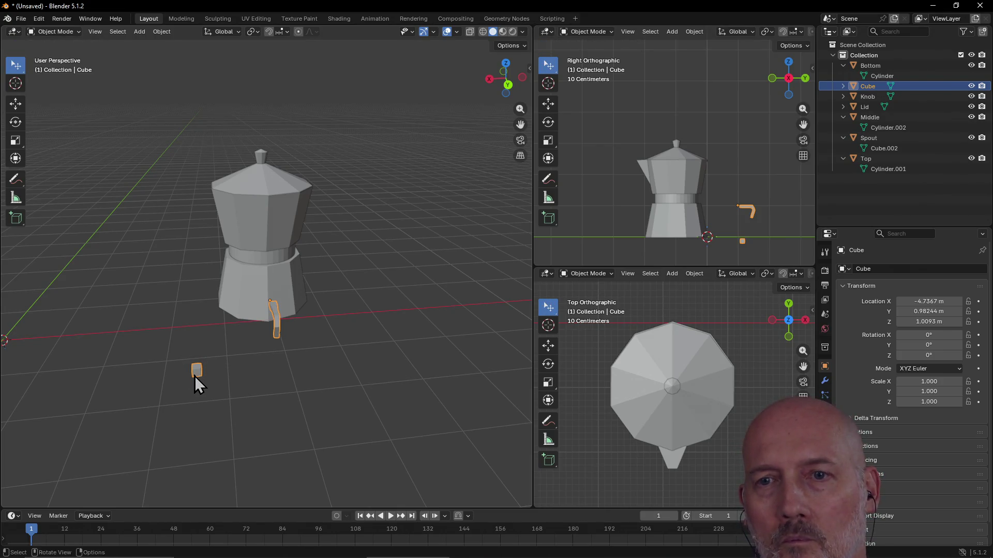
mouse_move(195, 374)
left_mouse_down()
mouse_move(259, 370)
mouse_move(219, 371)
left_mouse_up()
left_click(236, 387)
left_click(217, 373)
left_click(297, 357)
left_click(301, 334)
mouse_move(213, 369)
middle_mouse_down()
mouse_move(197, 306)
mouse_move(196, 336)
middle_mouse_up()
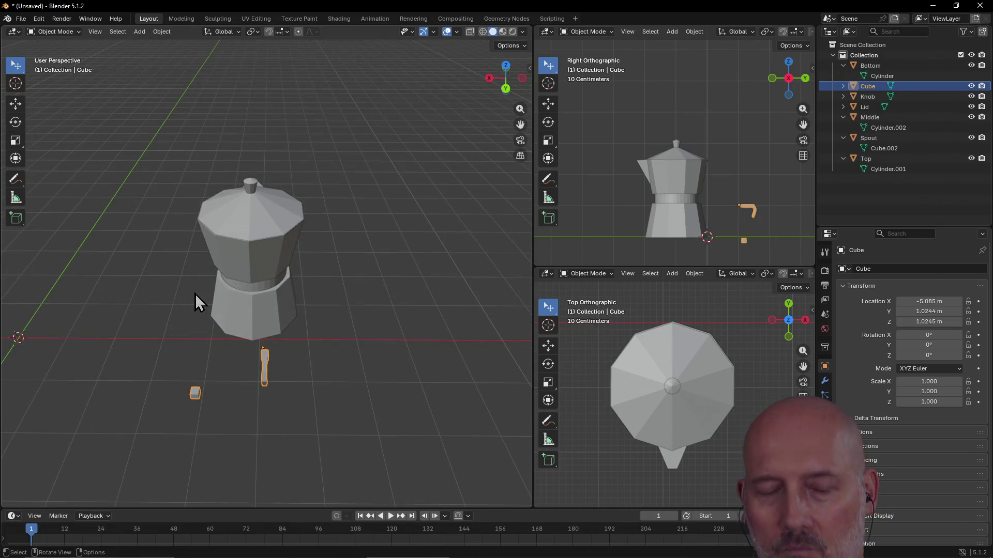
key("ctrl+Page_Down")
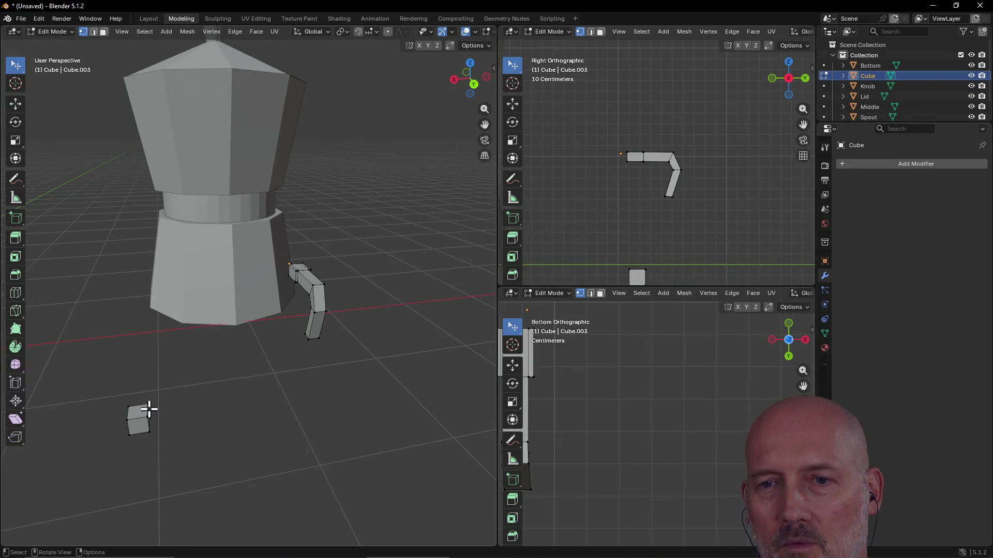
- Undo an accidental vertex move and box-select the whole cube block
mouse_move(108, 394)
middle_mouse_down()
mouse_move(209, 370)
mouse_move(204, 425)
mouse_move(204, 411)
middle_mouse_up()
left_click_drag(235, 404, 236, 413)
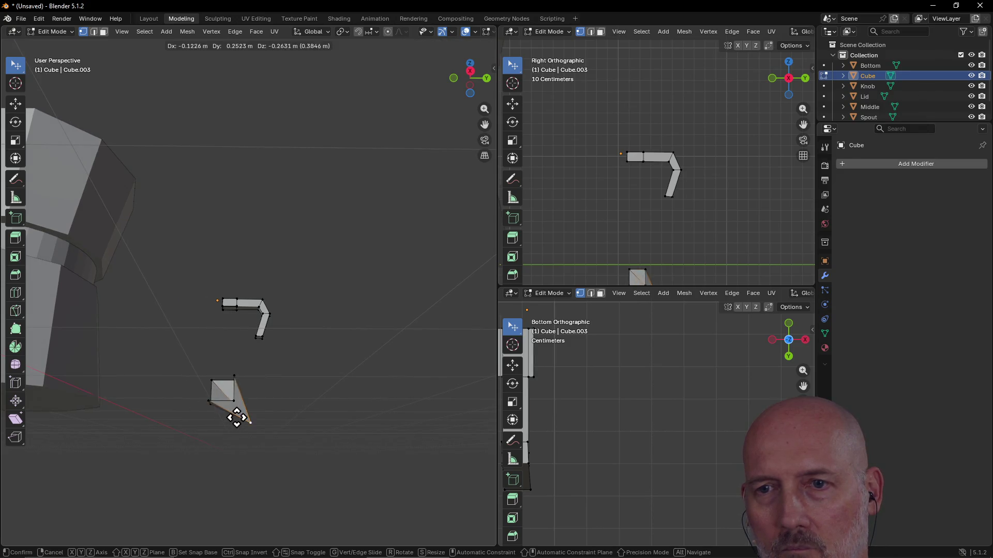
key("ctrl+z")
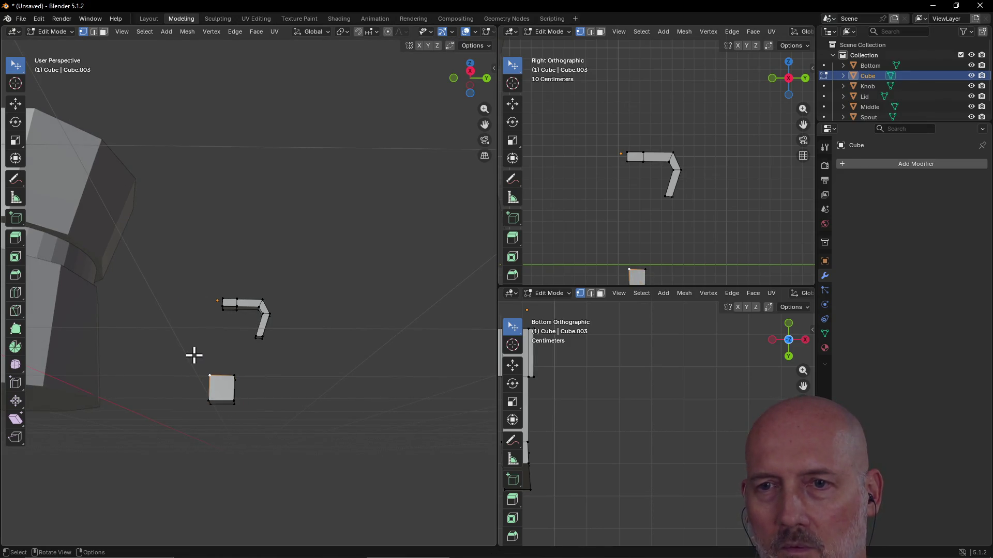
key("w")
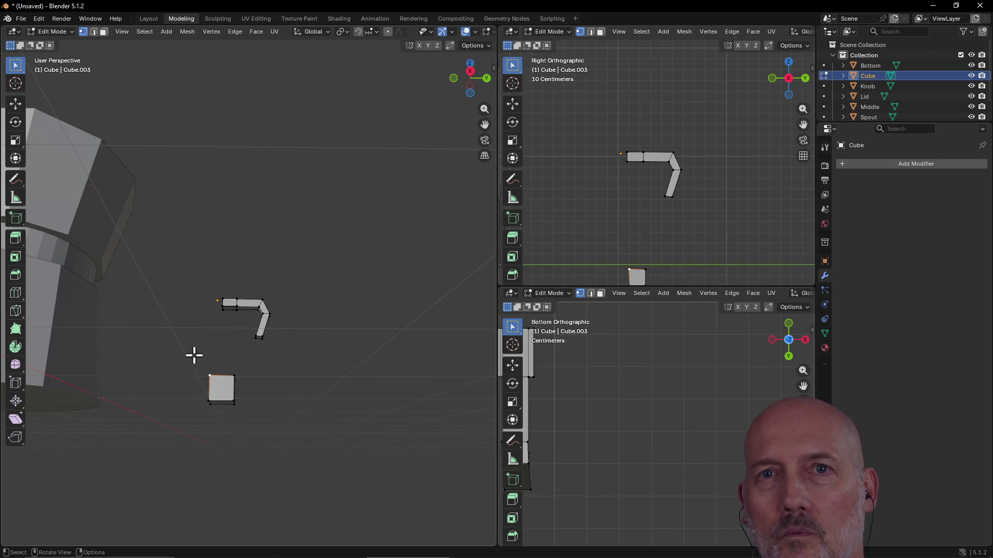
mouse_move(194, 361)
left_mouse_down()
mouse_move(222, 408)
mouse_move(256, 429)
left_mouse_up()
mouse_move(195, 405)
middle_mouse_down()
mouse_move(259, 390)
mouse_move(311, 417)
mouse_move(368, 428)
mouse_move(244, 350)
mouse_move(155, 341)
mouse_move(142, 304)
mouse_move(175, 297)
mouse_move(145, 304)
mouse_move(148, 321)
middle_mouse_up()
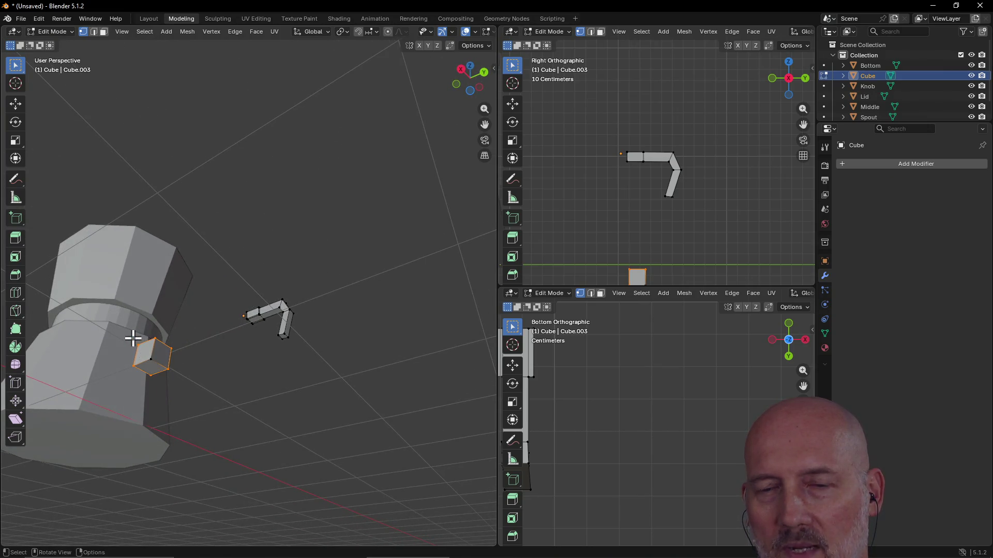
mouse_move(170, 339)
middle_mouse_down()
mouse_move(177, 388)
mouse_move(231, 433)
mouse_move(242, 377)
mouse_move(313, 363)
mouse_move(383, 428)
mouse_move(367, 433)
mouse_move(431, 507)
mouse_move(414, 481)
mouse_move(381, 470)
mouse_move(399, 540)
mouse_move(344, 470)
mouse_move(340, 397)
mouse_move(365, 311)
mouse_move(339, 337)
mouse_move(266, 333)
mouse_move(266, 352)
middle_mouse_up()
scroll(328, 321, "up", 5)
scroll(328, 321, "down", 3)
scroll(265, 351, "down", 3)
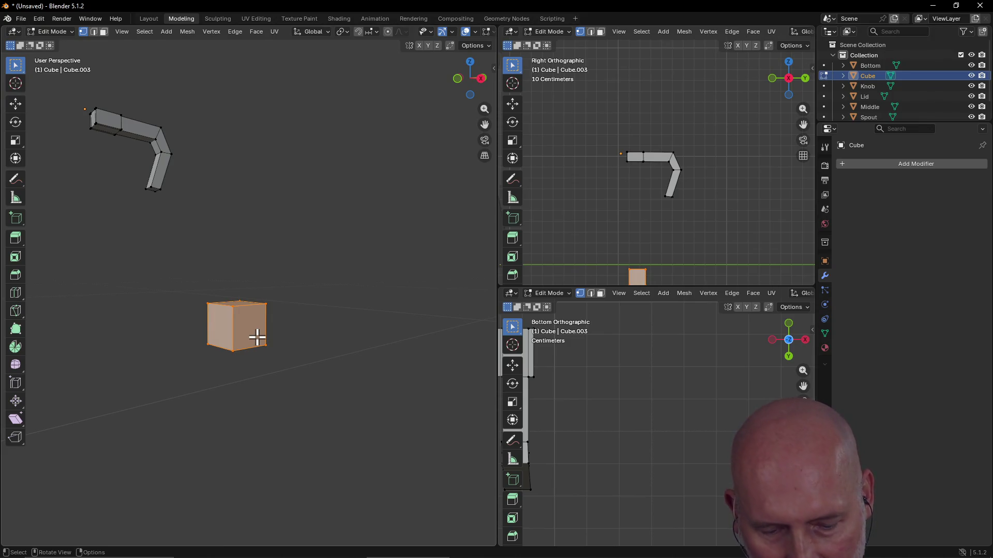
- Move the cube block under the handle's foot and refine its position in the right view
key("g")
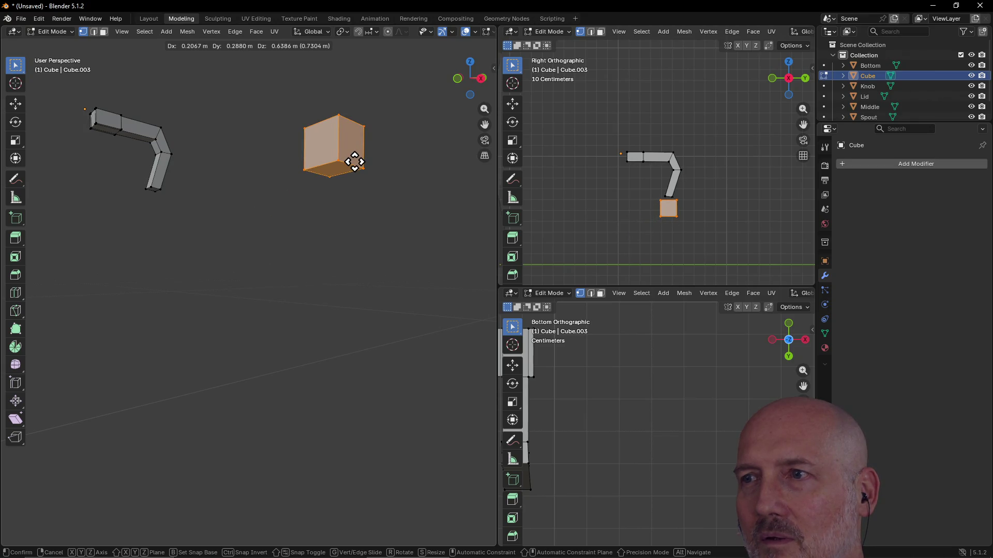
left_click(355, 162)
scroll(588, 397, "down", 4)
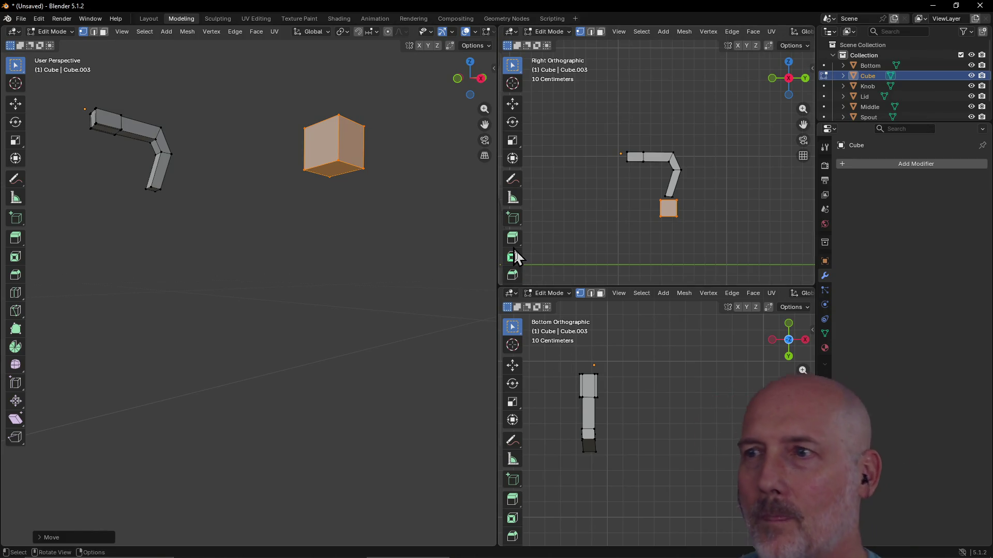
scroll(610, 399, "down", 3)
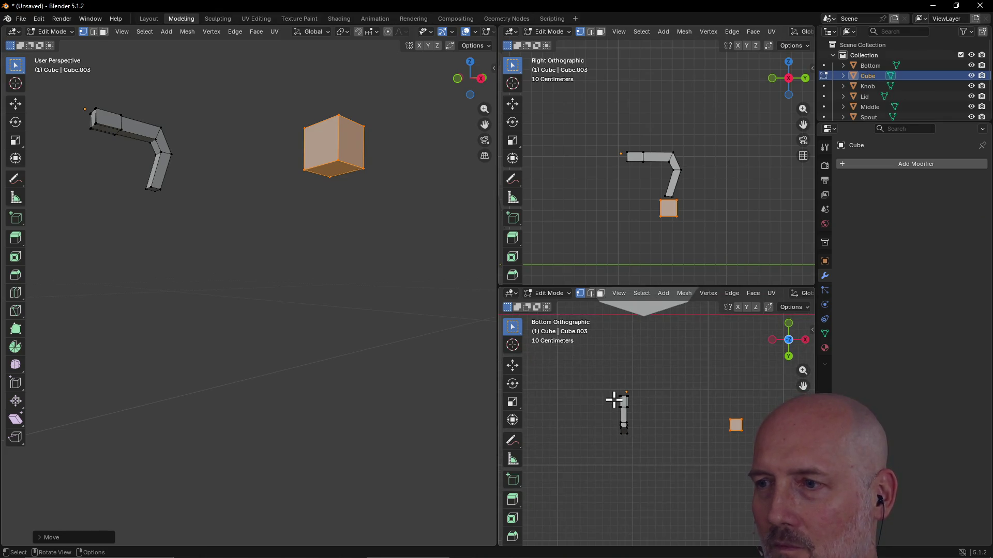
key("g")
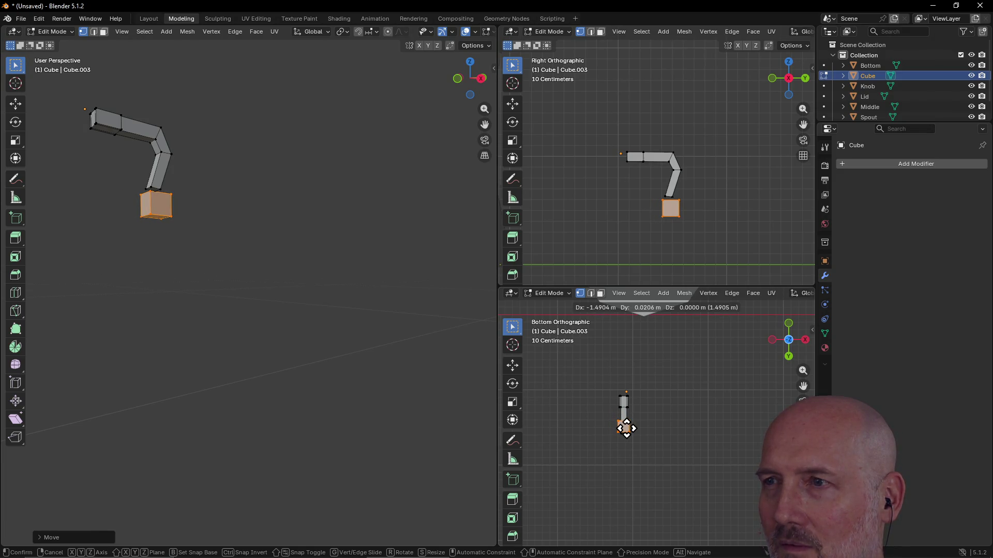
left_click(619, 427)
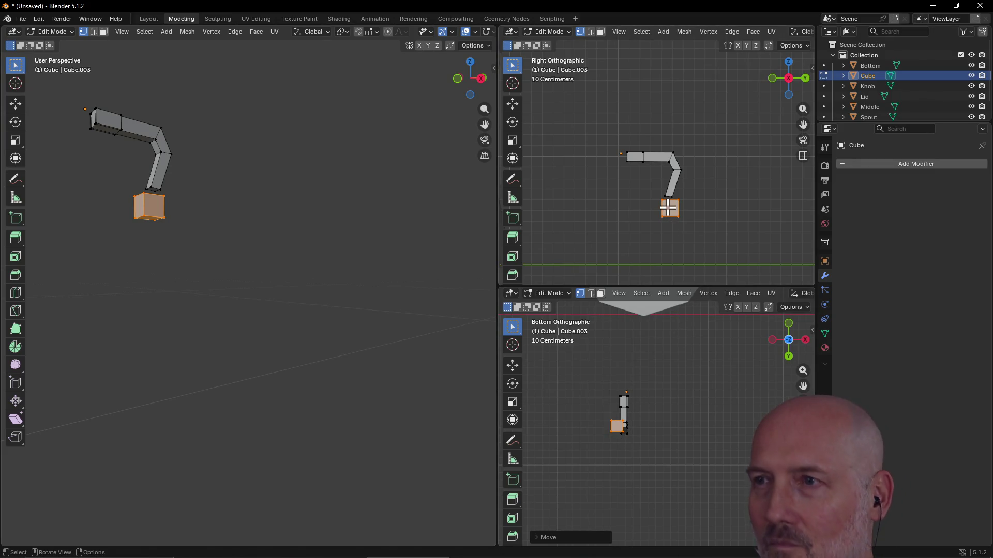
key("g")
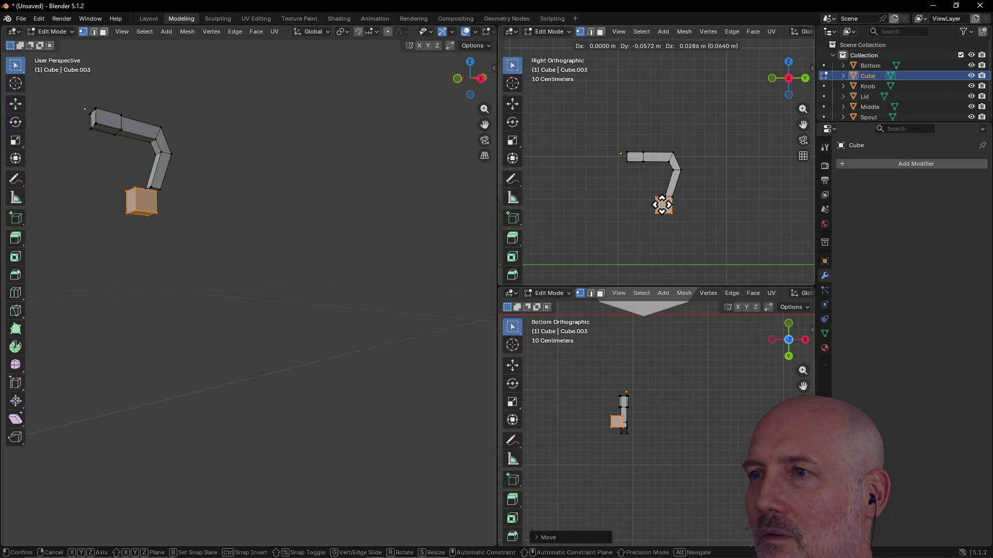
left_click(662, 204)
middle_click_drag(346, 201, 267, 218)
scroll(184, 219, "down", 2)
right_click(183, 220)
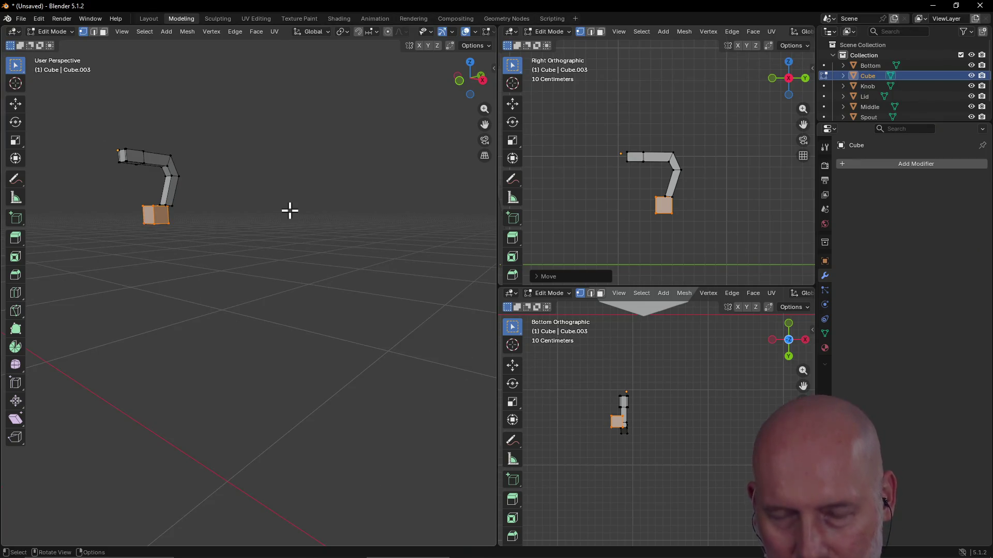
key("grave")
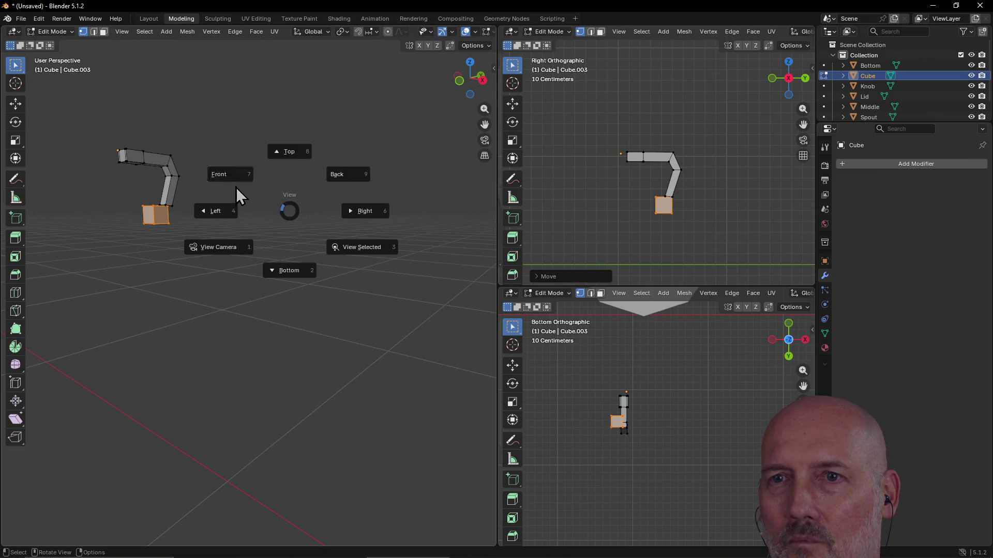
left_click(237, 187)
scroll(224, 178, "down", 6)
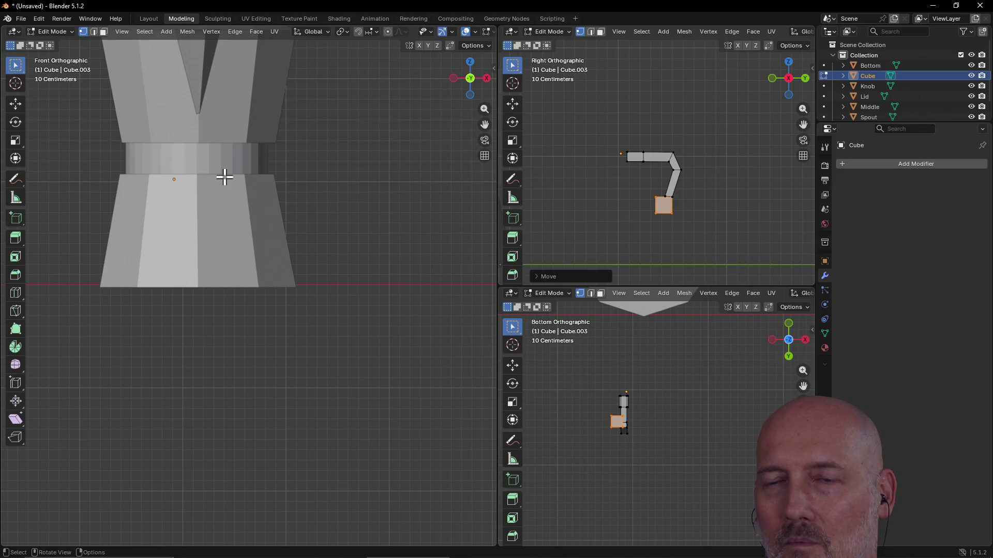
mouse_move(225, 177)
middle_mouse_down("shift")
mouse_move(222, 129)
mouse_move(237, 362)
mouse_move(284, 382)
middle_mouse_up("shift")
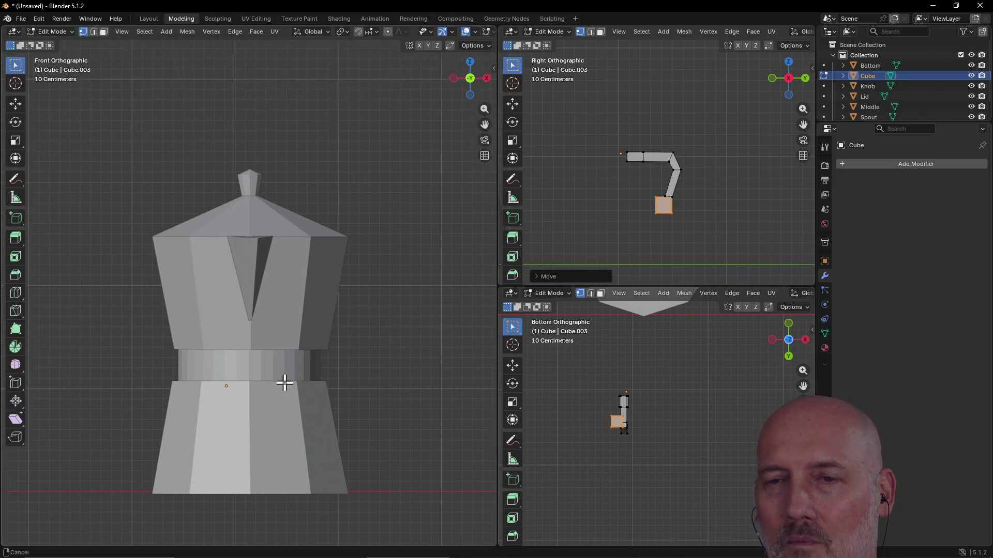
scroll(283, 381, "up", 2)
scroll(284, 381, "up", 8)
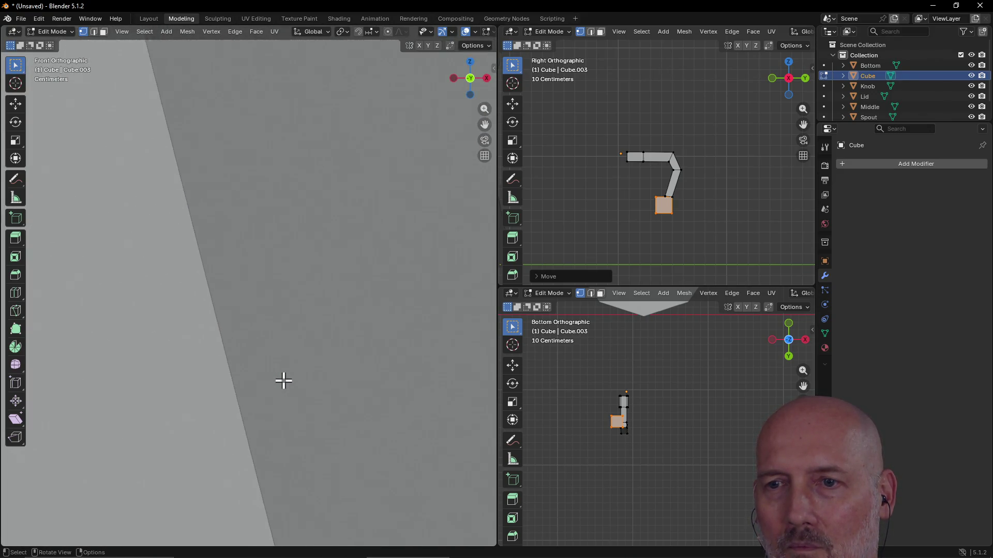
scroll(283, 381, "down", 7)
scroll(283, 381, "down", 8)
mouse_move(258, 373)
middle_mouse_down("shift")
mouse_move(305, 401)
mouse_move(288, 367)
middle_mouse_up("shift")
mouse_move(350, 340)
middle_mouse_down()
mouse_move(226, 350)
mouse_move(199, 372)
mouse_move(208, 359)
mouse_move(348, 344)
mouse_move(304, 349)
mouse_move(410, 361)
mouse_move(366, 334)
mouse_move(324, 336)
mouse_move(296, 324)
middle_mouse_up()
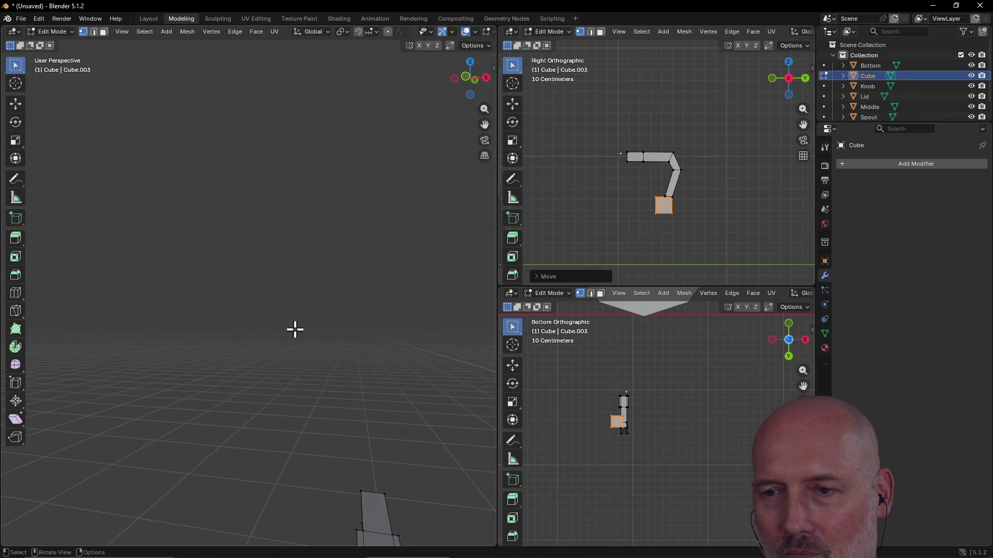
mouse_move(358, 451)
middle_mouse_down()
mouse_move(357, 339)
mouse_move(347, 322)
middle_mouse_up()
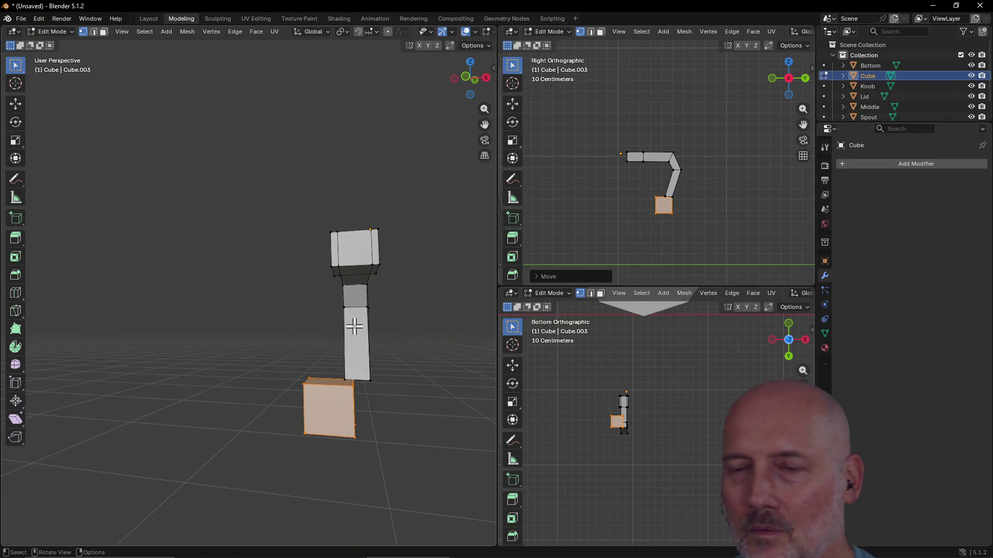
scroll(354, 326, "up", 2)
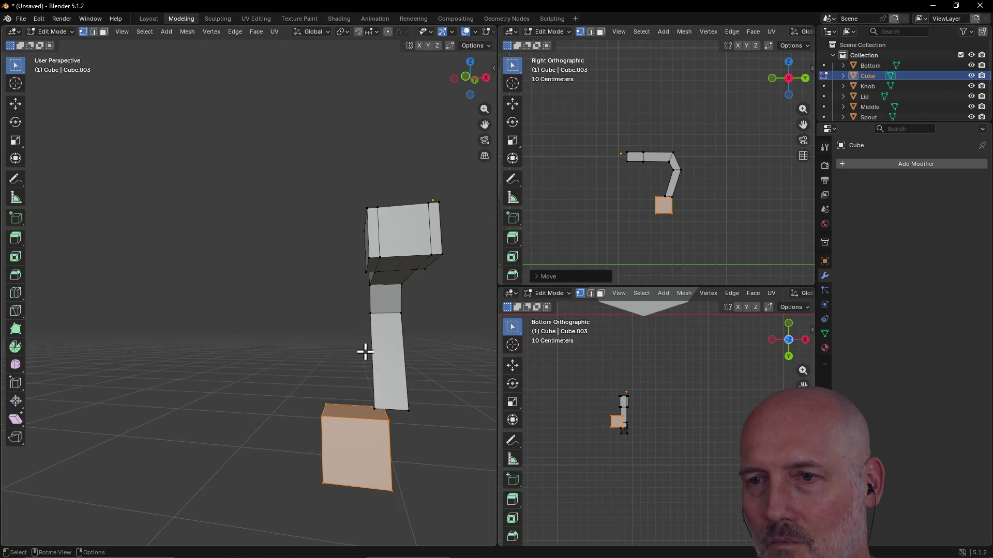
scroll(365, 352, "down", 2)
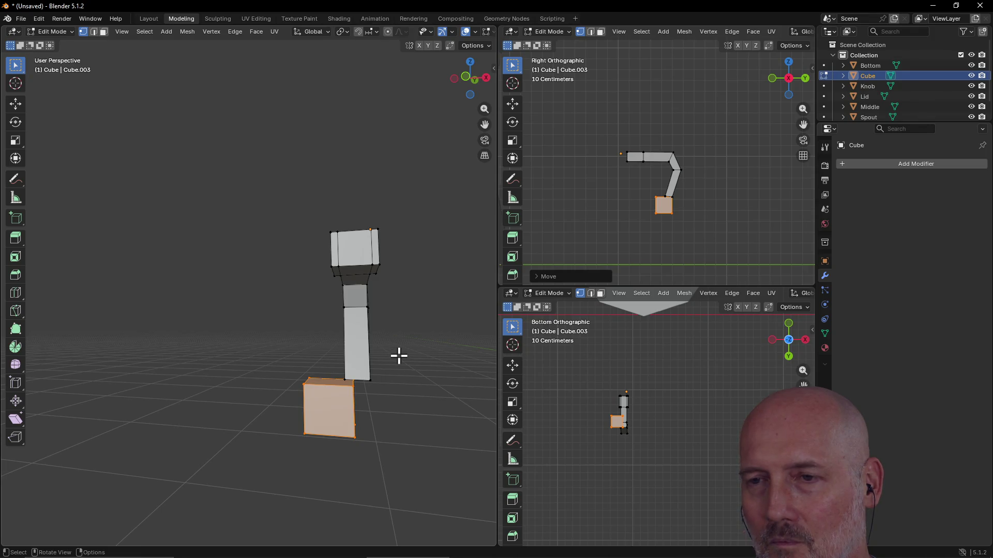
mouse_move(398, 349)
middle_mouse_down()
mouse_move(359, 346)
mouse_move(306, 397)
middle_mouse_up()
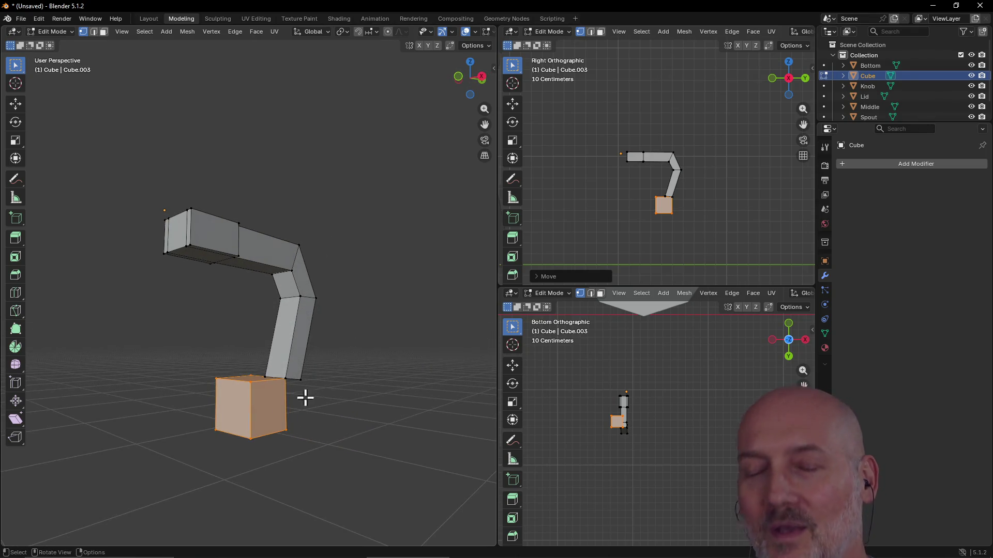
- Drop the base block under the handle's end, deselect it, and orbit out to check the whole pot
key("g")
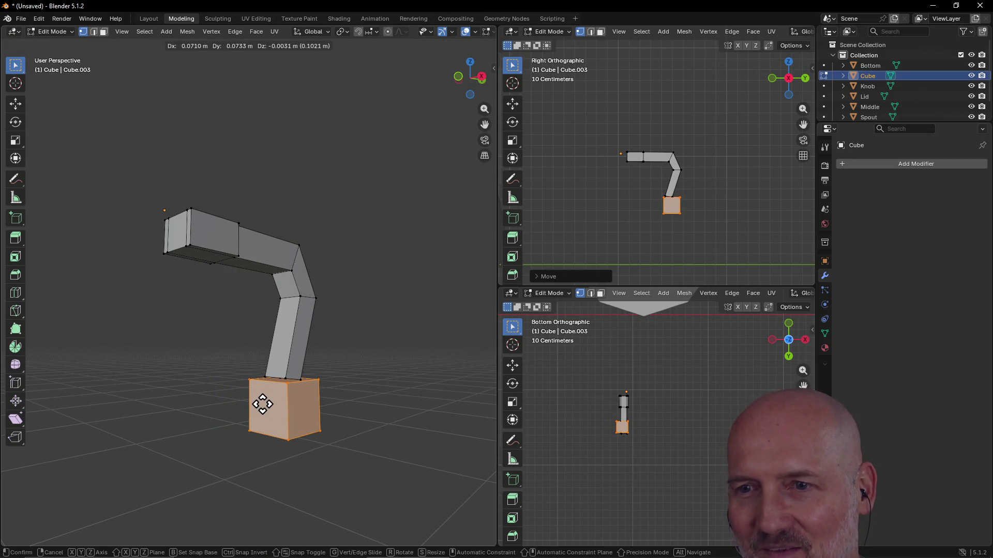
left_click(263, 404)
mouse_move(319, 395)
middle_mouse_down()
mouse_move(250, 408)
mouse_move(295, 406)
middle_mouse_up()
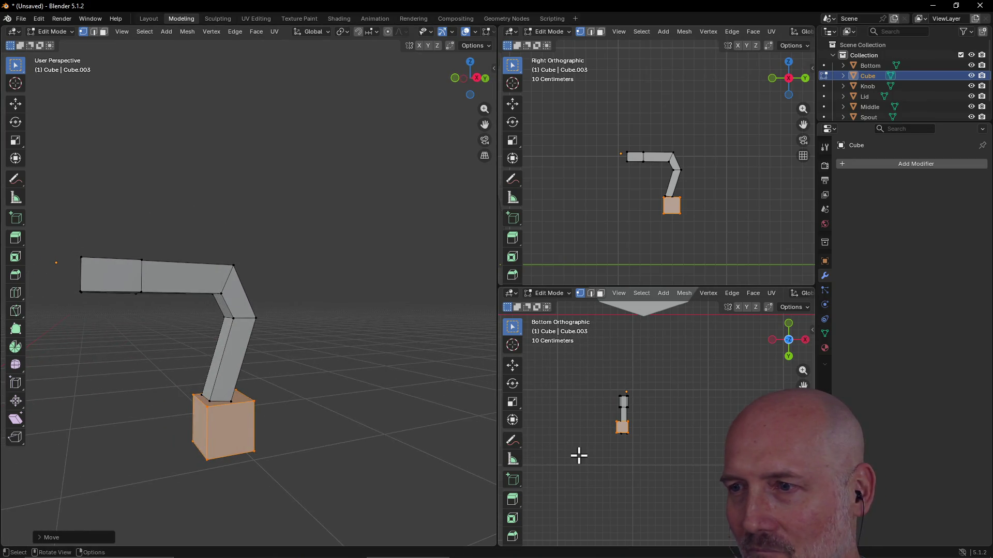
scroll(635, 436, "up", 5)
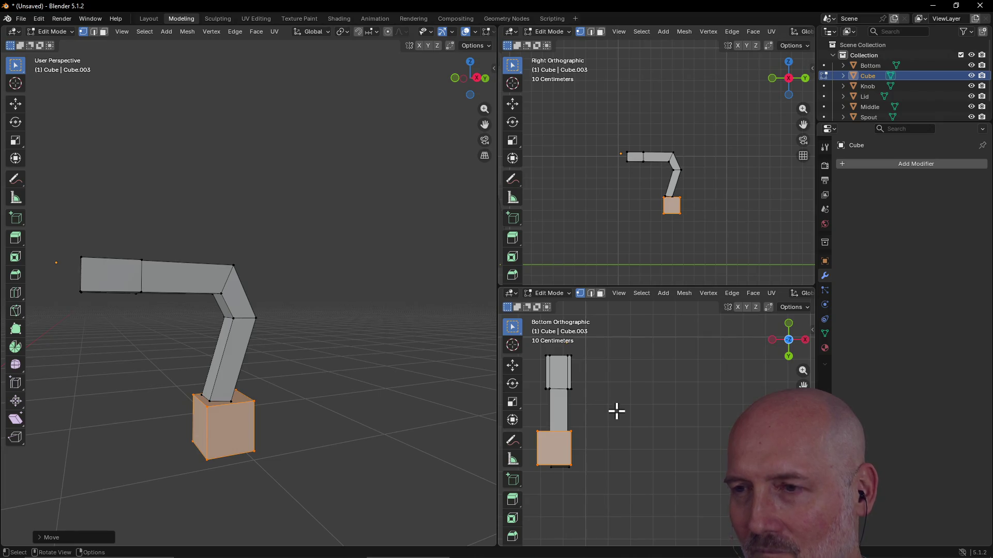
mouse_move(581, 416)
middle_mouse_down("shift")
mouse_move(554, 414)
mouse_move(672, 426)
middle_mouse_up("shift")
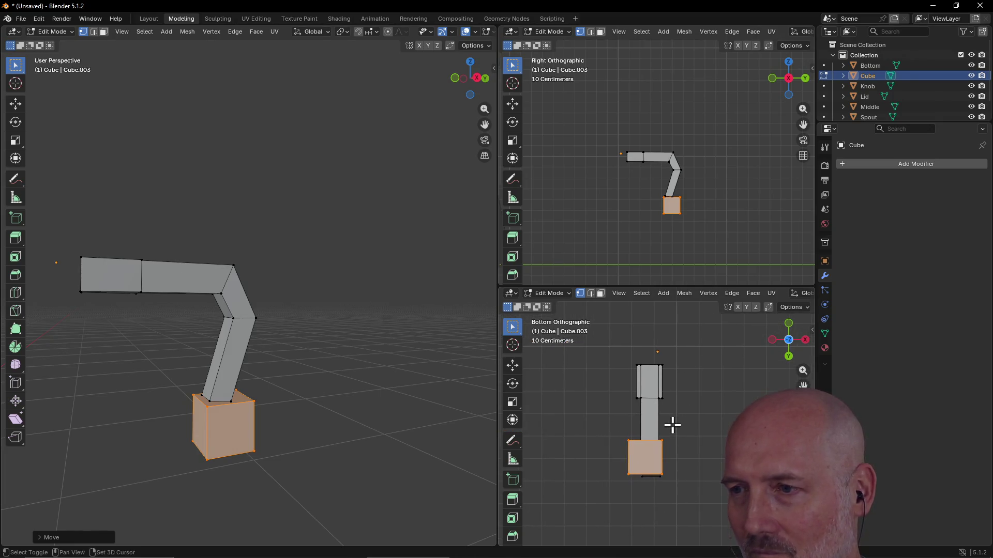
left_click(652, 462)
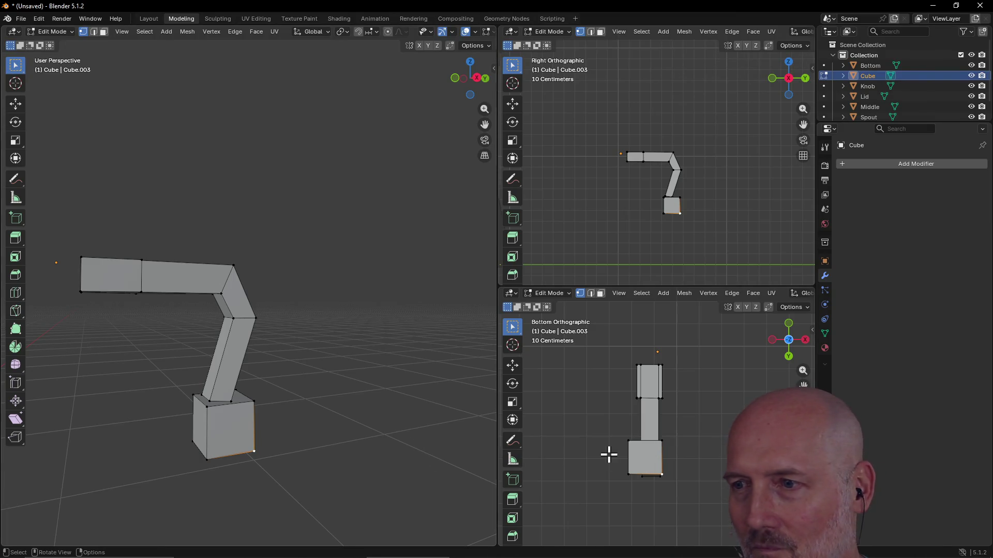
mouse_move(330, 387)
middle_mouse_down()
mouse_move(286, 388)
mouse_move(386, 393)
mouse_move(400, 382)
middle_mouse_up()
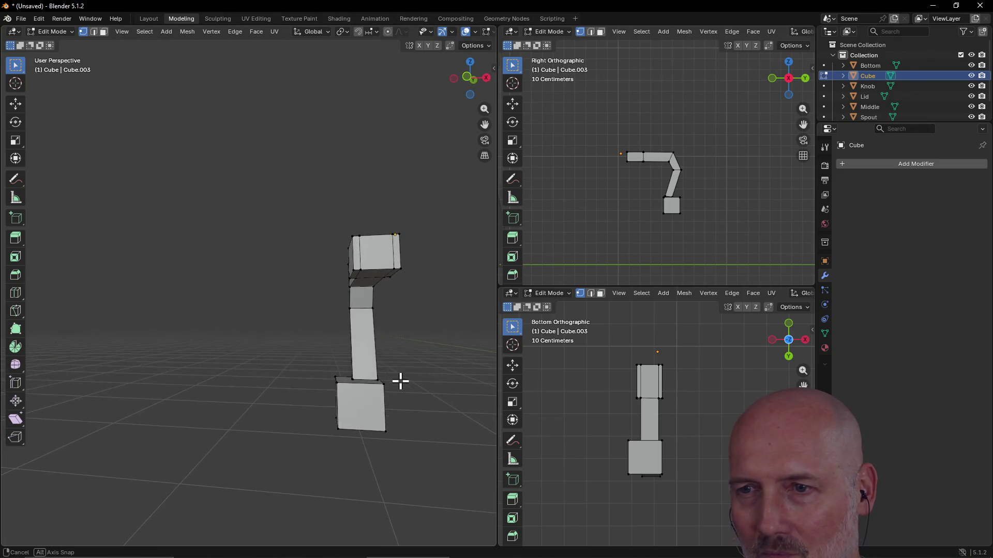
scroll(399, 383, "up", 2)
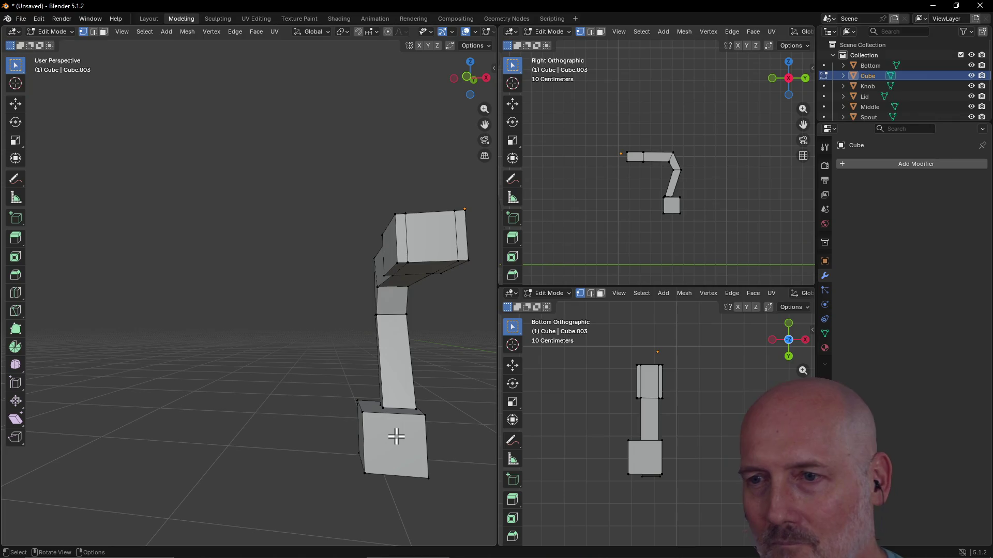
mouse_move(375, 424)
middle_mouse_down()
mouse_move(405, 427)
mouse_move(355, 414)
mouse_move(340, 427)
mouse_move(349, 423)
mouse_move(348, 436)
mouse_move(452, 341)
mouse_move(11, 436)
mouse_move(485, 444)
mouse_move(481, 437)
middle_mouse_up()
mouse_move(460, 353)
middle_mouse_down()
mouse_move(437, 371)
mouse_move(428, 347)
mouse_move(470, 336)
mouse_move(440, 351)
mouse_move(428, 324)
mouse_move(476, 328)
mouse_move(12, 329)
middle_mouse_up()
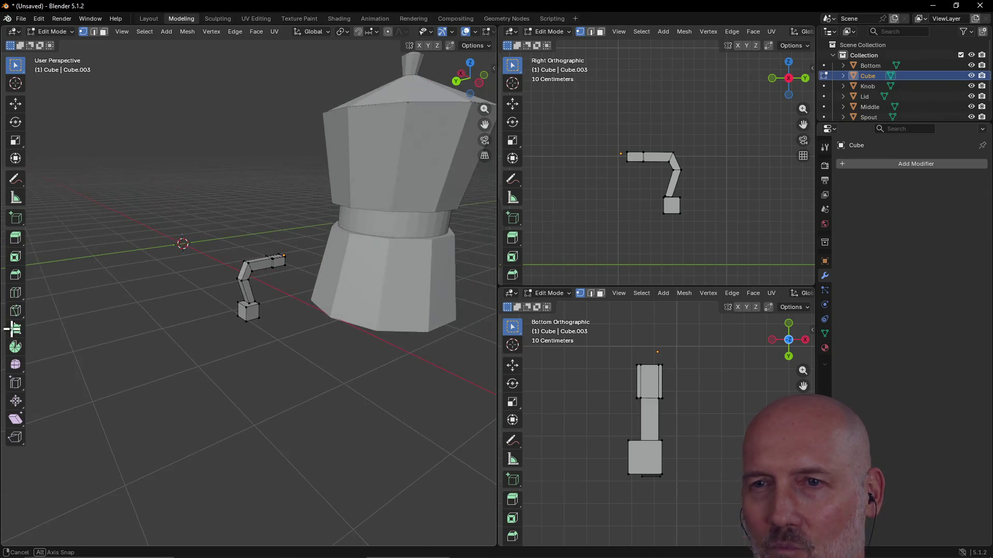
scroll(149, 321, "up", 2)
mouse_move(149, 321)
middle_mouse_down()
mouse_move(259, 320)
mouse_move(117, 319)
mouse_move(151, 308)
middle_mouse_up()
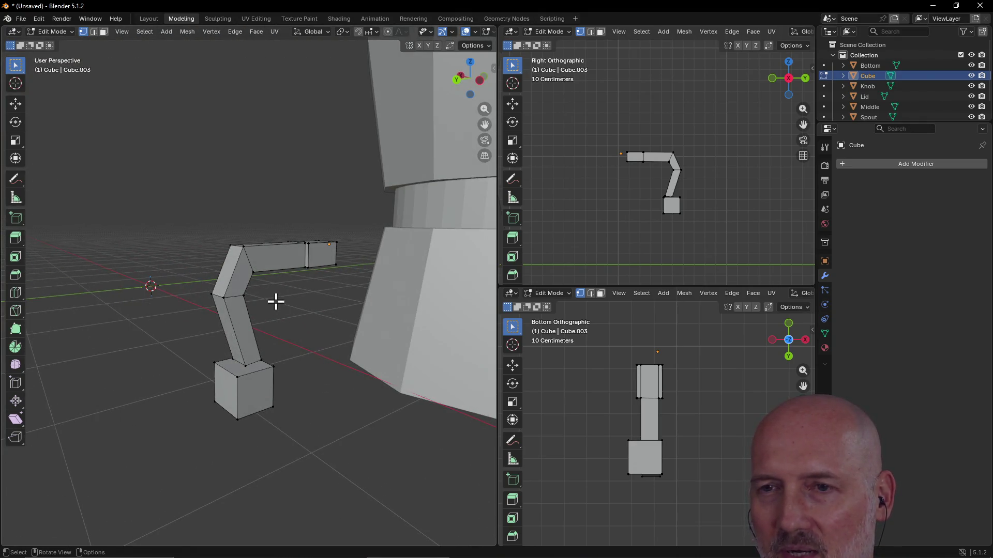
mouse_move(262, 299)
middle_mouse_down()
mouse_move(421, 291)
mouse_move(4, 292)
mouse_move(132, 290)
mouse_move(229, 305)
mouse_move(71, 312)
mouse_move(328, 303)
mouse_move(165, 335)
mouse_move(240, 312)
mouse_move(244, 286)
mouse_move(236, 309)
middle_mouse_up()
scroll(240, 303, "up", 3)
middle_click_drag(284, 258, 229, 293)
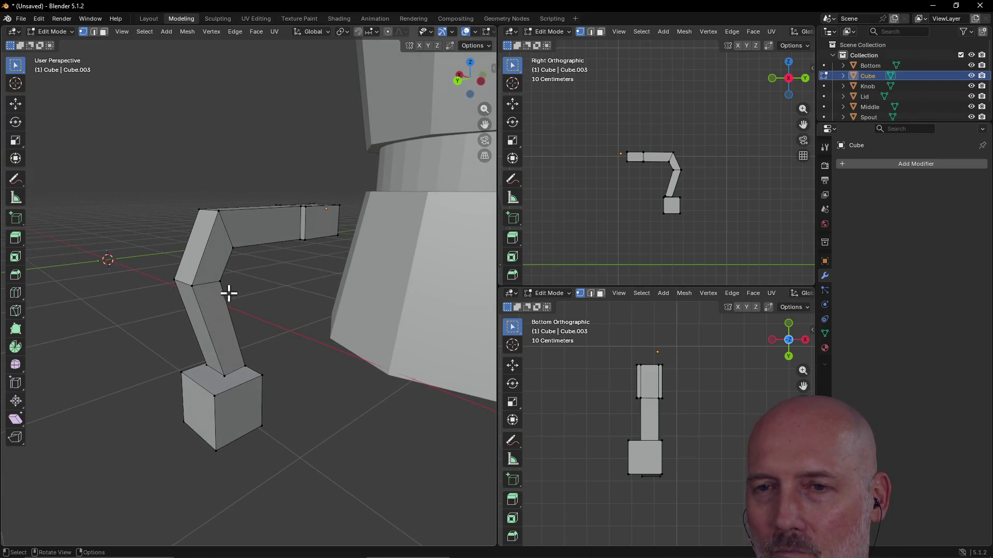
mouse_move(167, 325)
middle_mouse_down()
mouse_move(321, 315)
mouse_move(272, 310)
mouse_move(272, 251)
mouse_move(288, 324)
mouse_move(279, 319)
mouse_move(264, 350)
mouse_move(217, 290)
mouse_move(368, 212)
mouse_move(262, 282)
mouse_move(252, 325)
mouse_move(224, 292)
mouse_move(315, 290)
mouse_move(159, 348)
mouse_move(250, 264)
mouse_move(228, 269)
mouse_move(226, 279)
mouse_move(269, 297)
mouse_move(172, 284)
mouse_move(252, 269)
middle_mouse_up()
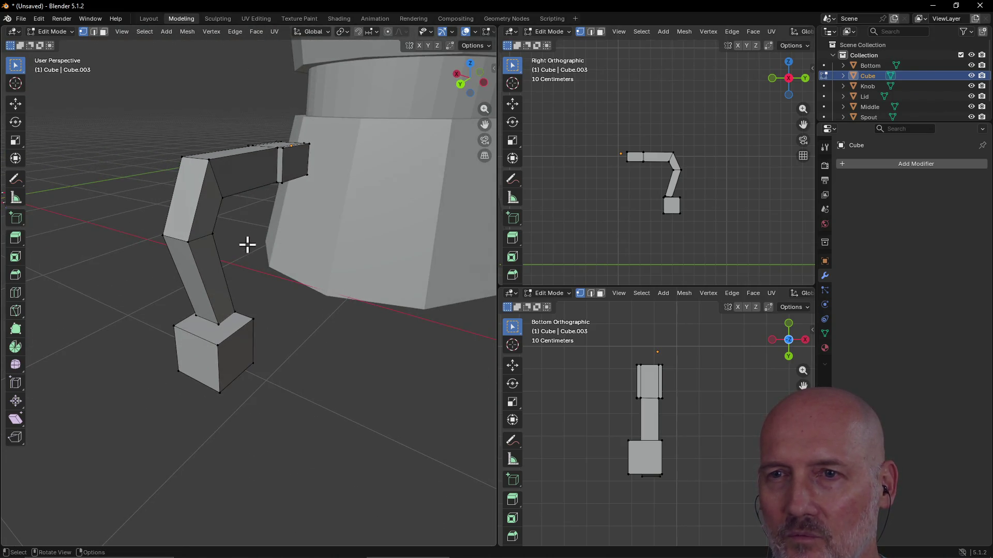
mouse_move(257, 257)
middle_mouse_down()
mouse_move(204, 268)
mouse_move(268, 264)
mouse_move(241, 231)
mouse_move(170, 210)
mouse_move(201, 219)
mouse_move(180, 210)
mouse_move(291, 191)
mouse_move(277, 180)
mouse_move(188, 197)
mouse_move(39, 182)
mouse_move(243, 184)
mouse_move(20, 204)
mouse_move(430, 265)
mouse_move(99, 212)
mouse_move(190, 199)
mouse_move(185, 207)
middle_mouse_up()
mouse_move(194, 279)
middle_mouse_down()
mouse_move(184, 266)
mouse_move(210, 269)
mouse_move(165, 264)
mouse_move(169, 288)
middle_mouse_up()
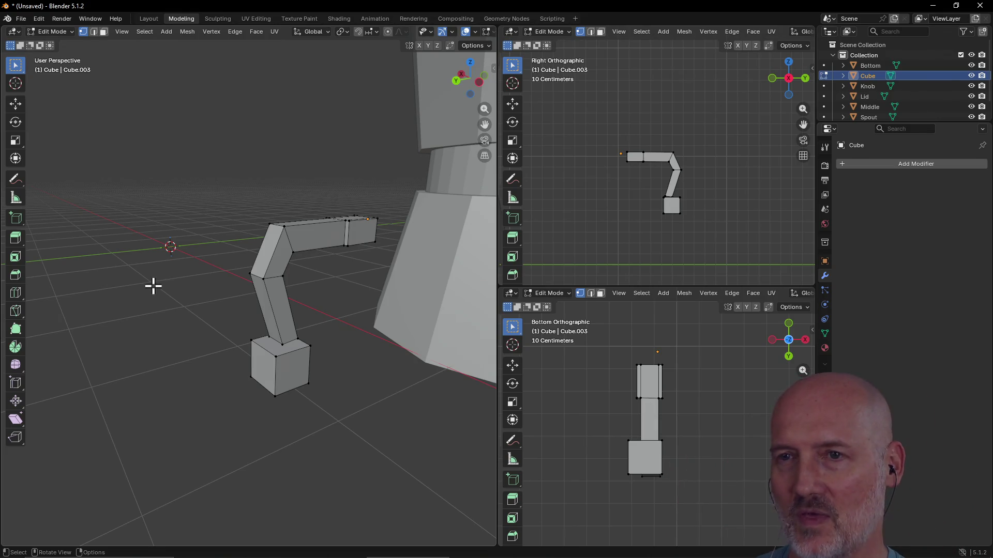
mouse_move(171, 281)
middle_mouse_down()
mouse_move(212, 281)
mouse_move(10, 195)
mouse_move(361, 235)
mouse_move(75, 192)
mouse_move(91, 388)
mouse_move(176, 294)
mouse_move(149, 305)
mouse_move(291, 313)
middle_mouse_up()
mouse_move(313, 275)
middle_mouse_down()
mouse_move(271, 268)
mouse_move(286, 281)
mouse_move(240, 263)
mouse_move(279, 253)
mouse_move(277, 304)
mouse_move(146, 340)
middle_mouse_up()
scroll(240, 263, "up", 1)
mouse_move(274, 274)
middle_mouse_down("shift")
mouse_move(270, 290)
mouse_move(312, 266)
mouse_move(298, 286)
middle_mouse_up("shift")
middle_click_drag(234, 305, 263, 305)
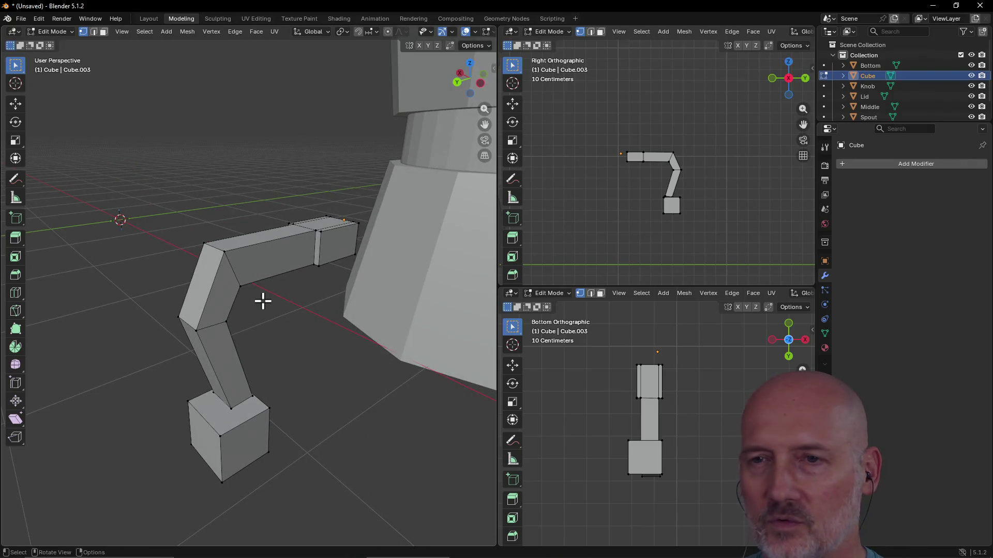
key("grave")
left_click(293, 269)
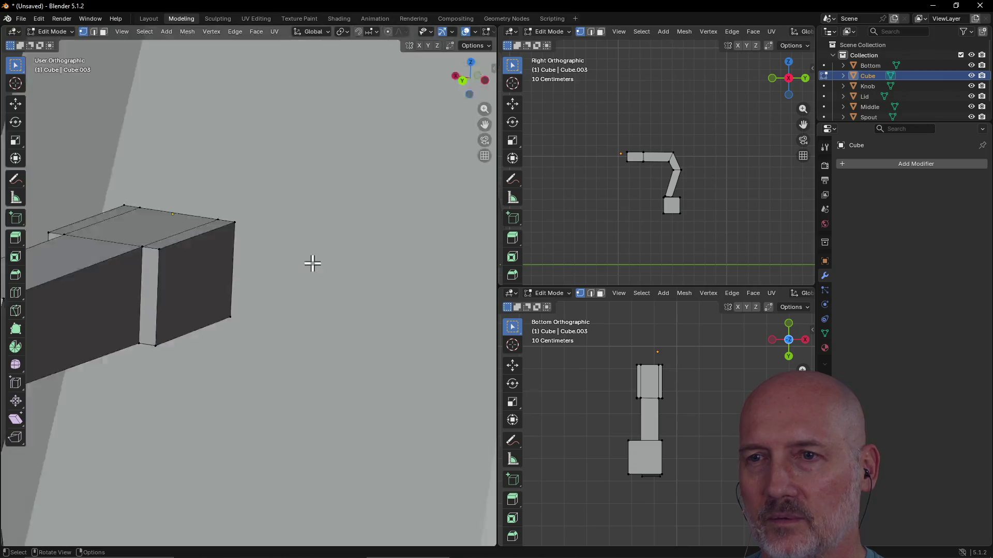
- Check the model from the Front and Right preset views, then orbit back to perspective
scroll(312, 261, "down", 6)
scroll(313, 263, "up", 10)
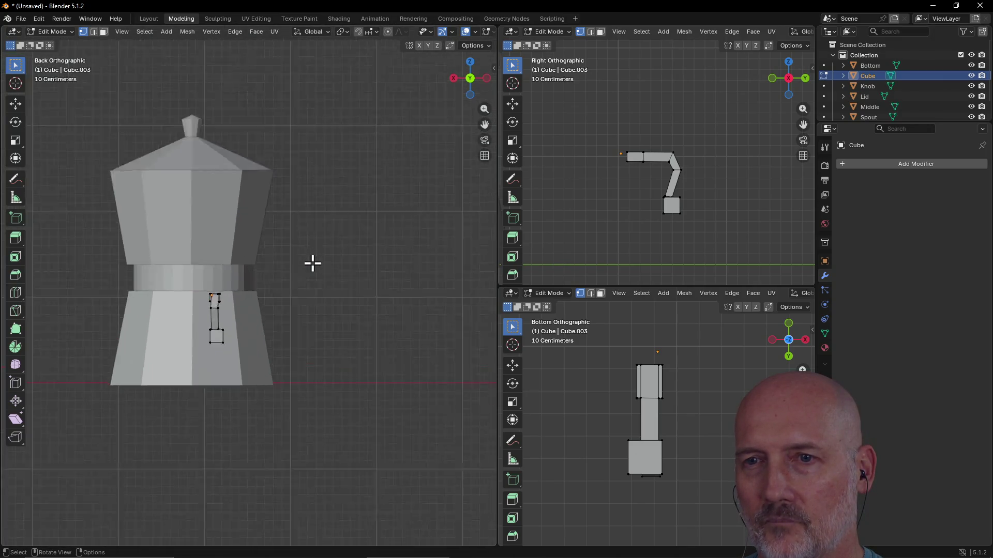
key("grave")
left_click(254, 238)
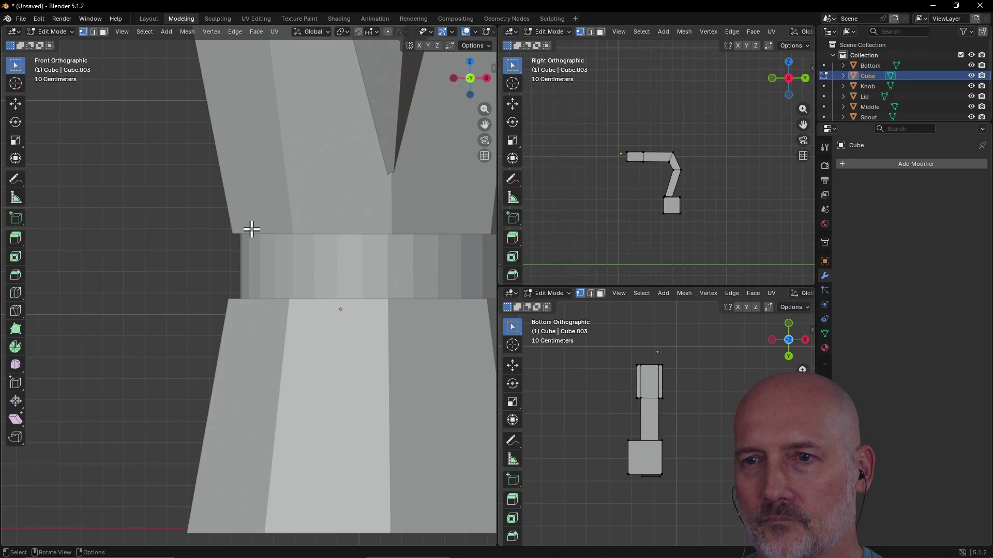
scroll(263, 243, "down", 5)
scroll(265, 247, "up", 2)
key("grave")
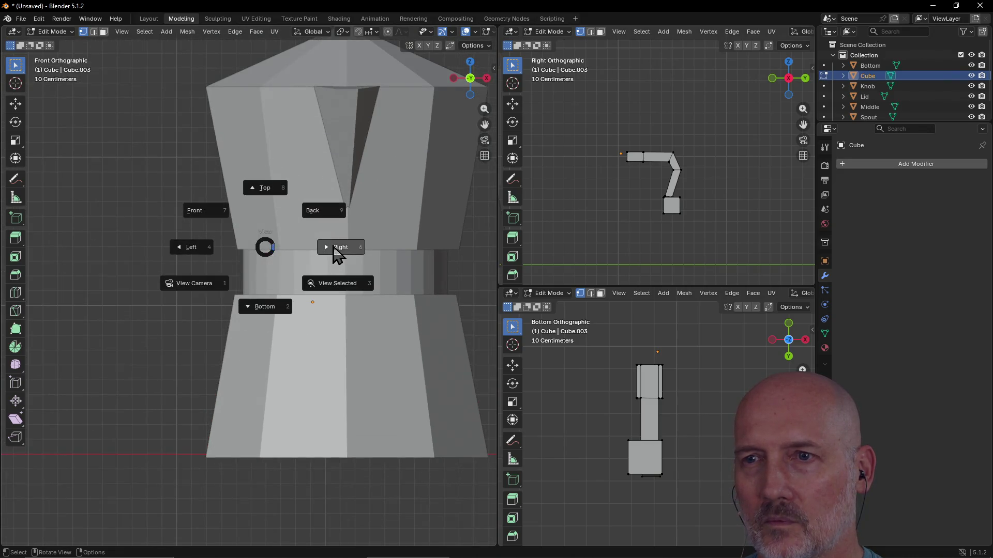
left_click(337, 248)
scroll(215, 317, "up", 3)
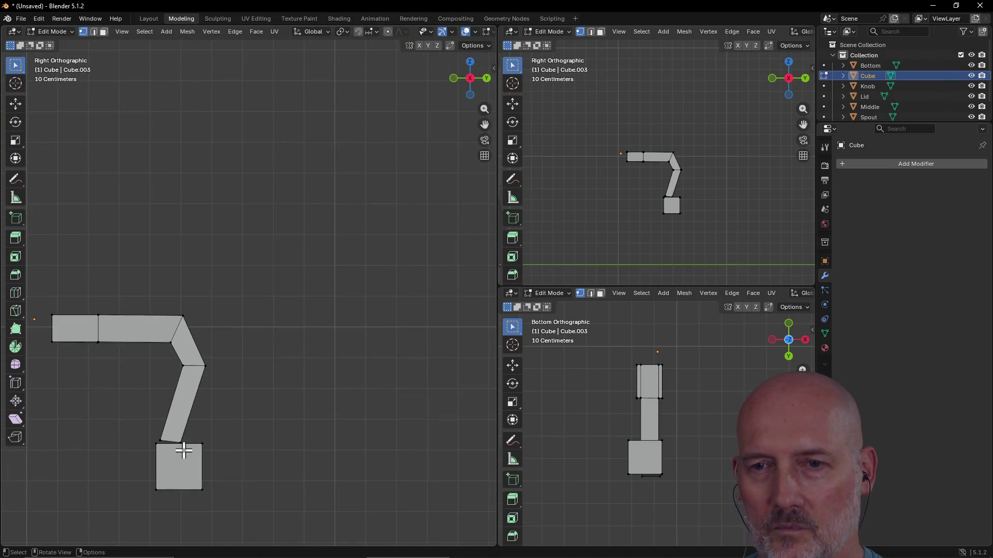
mouse_move(134, 441)
middle_mouse_down()
mouse_move(133, 421)
mouse_move(184, 430)
mouse_move(176, 416)
middle_mouse_up()
scroll(133, 422, "down", 3)
scroll(186, 432, "up", 3)
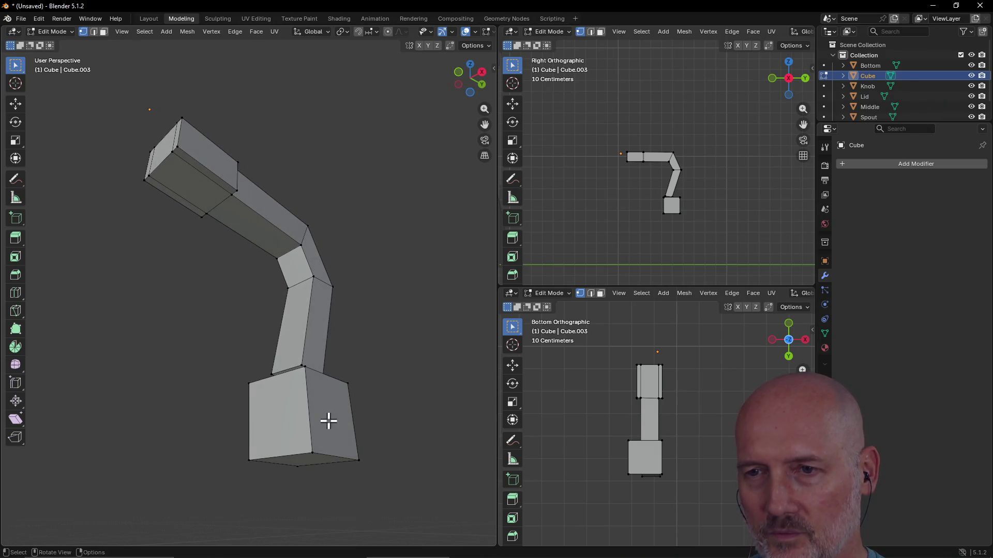
- Box-select all of the base cube's vertices
left_click_drag(223, 377, 416, 515)
left_click_drag(195, 338, 411, 506)
mouse_move(410, 505)
middle_mouse_down()
mouse_move(348, 417)
mouse_move(292, 436)
mouse_move(189, 430)
middle_mouse_up()
scroll(268, 441, "down", 3)
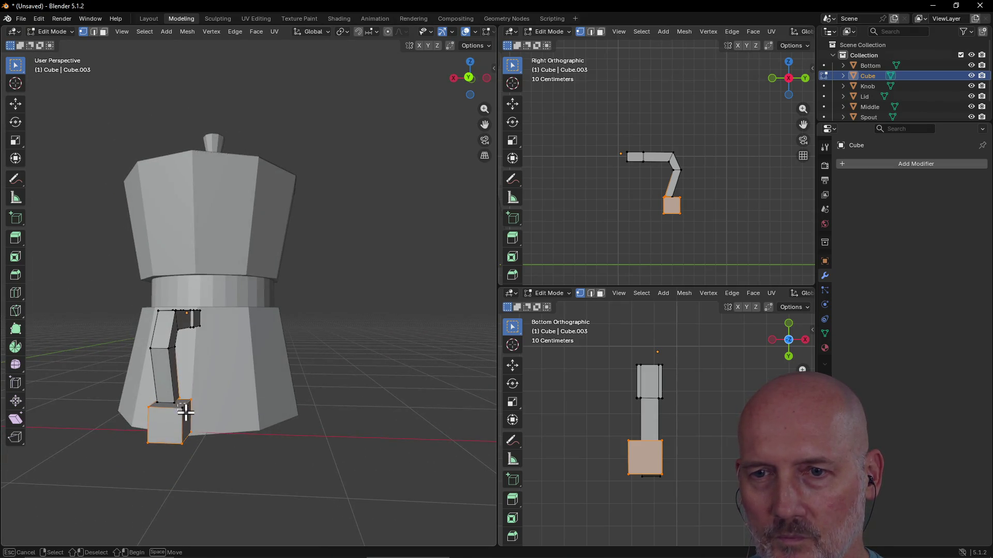
- From a near-front view, move the base block about 0.017 m along X to centre it under the foot
scroll(150, 421, "up", 3)
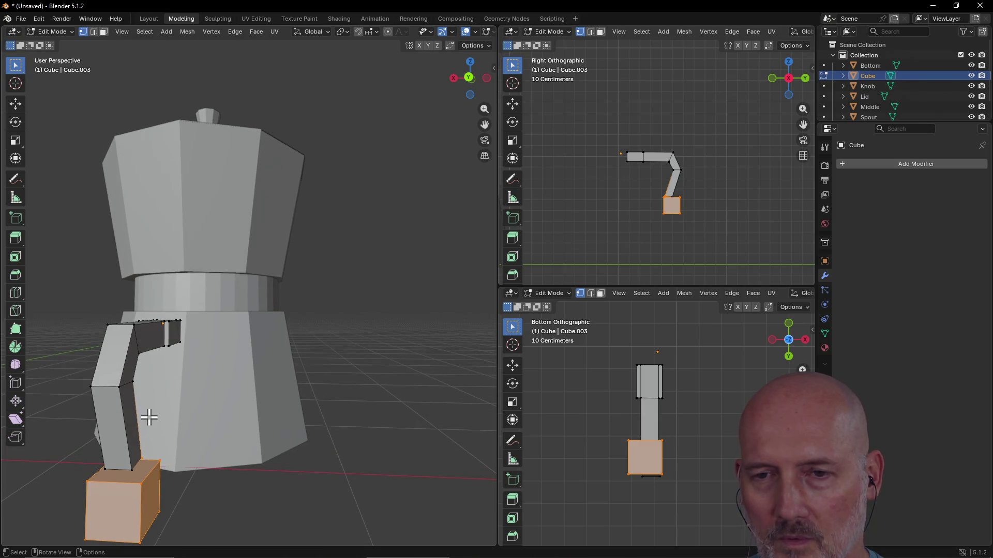
scroll(149, 417, "down", 1)
mouse_move(149, 418)
middle_mouse_down()
mouse_move(239, 420)
mouse_move(197, 440)
mouse_move(244, 427)
mouse_move(343, 426)
middle_mouse_up()
mouse_move(160, 441)
middle_mouse_down()
mouse_move(303, 436)
mouse_move(273, 401)
mouse_move(204, 362)
middle_mouse_up()
scroll(205, 362, "up", 2)
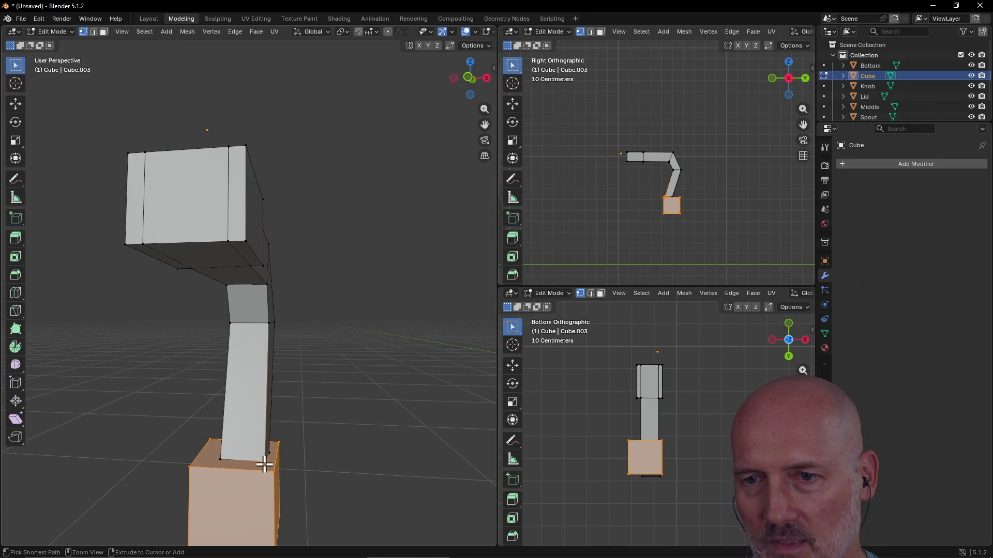
mouse_move(236, 458)
middle_mouse_down()
mouse_move(188, 434)
mouse_move(237, 476)
mouse_move(240, 464)
middle_mouse_up()
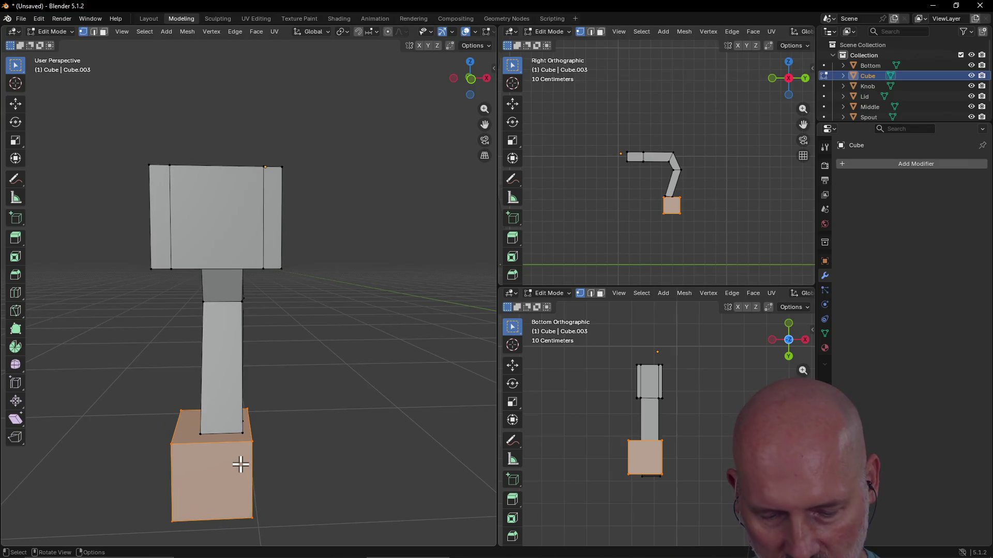
key("g")
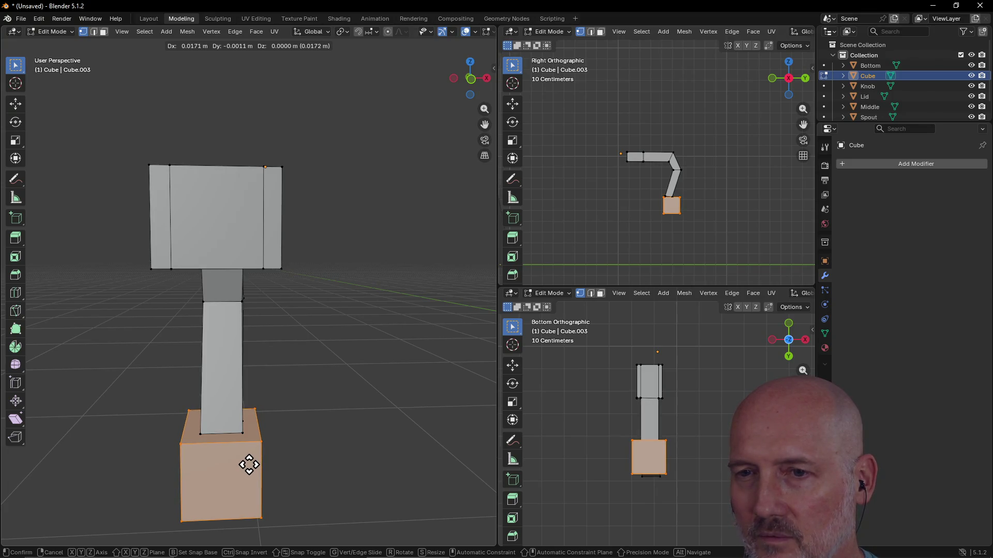
left_click(249, 465)
key("grave")
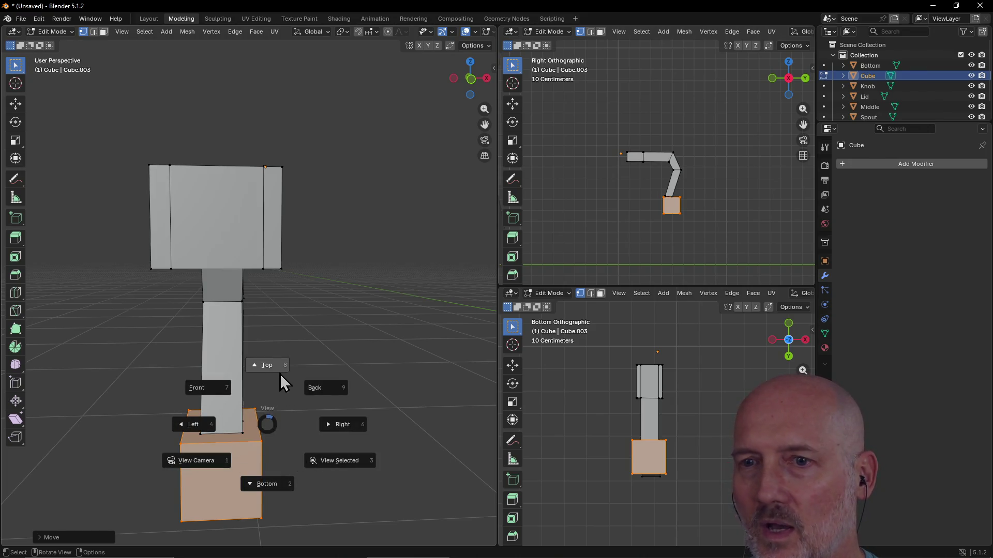
- From top view, slide the base block along the global Y axis to a new position
left_click(266, 364)
scroll(252, 353, "down", 4)
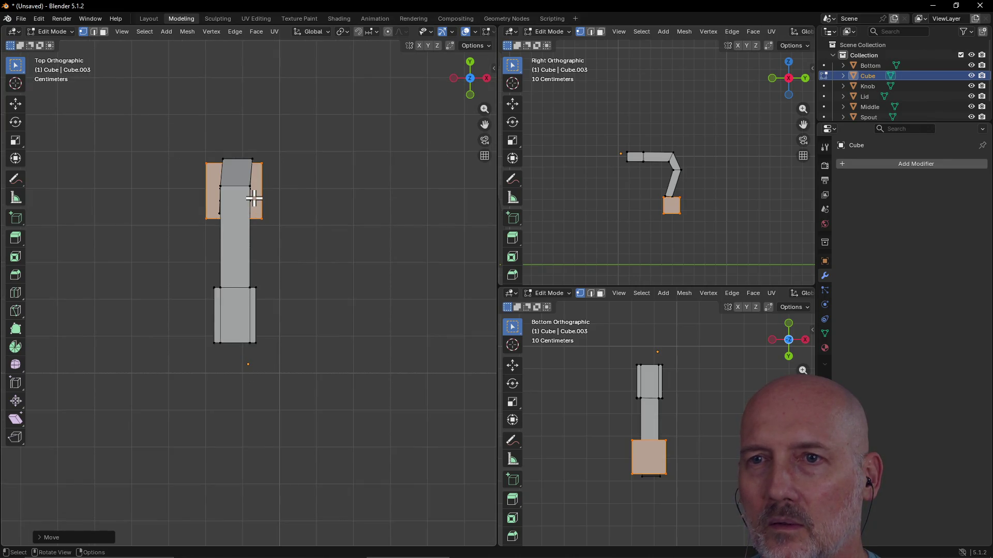
key("g")
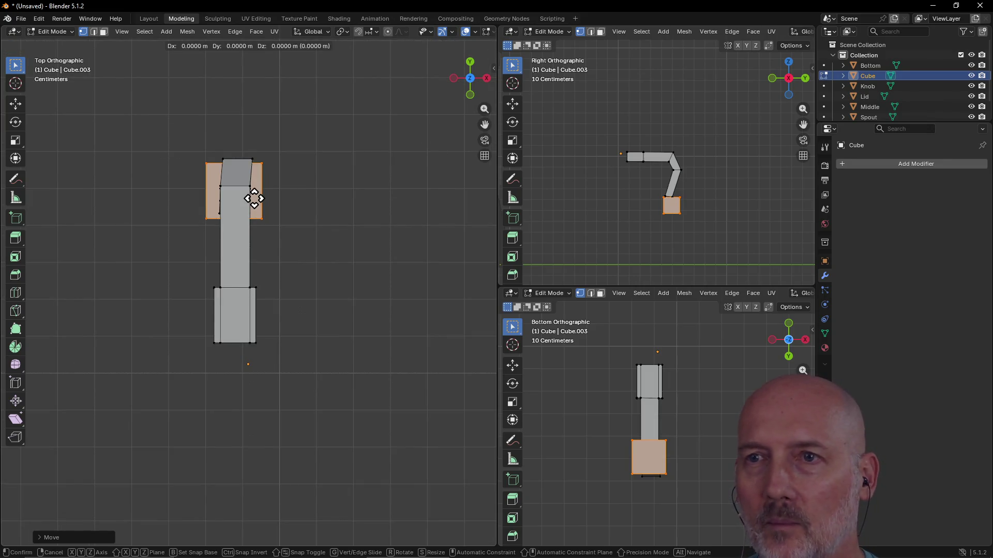
key("y")
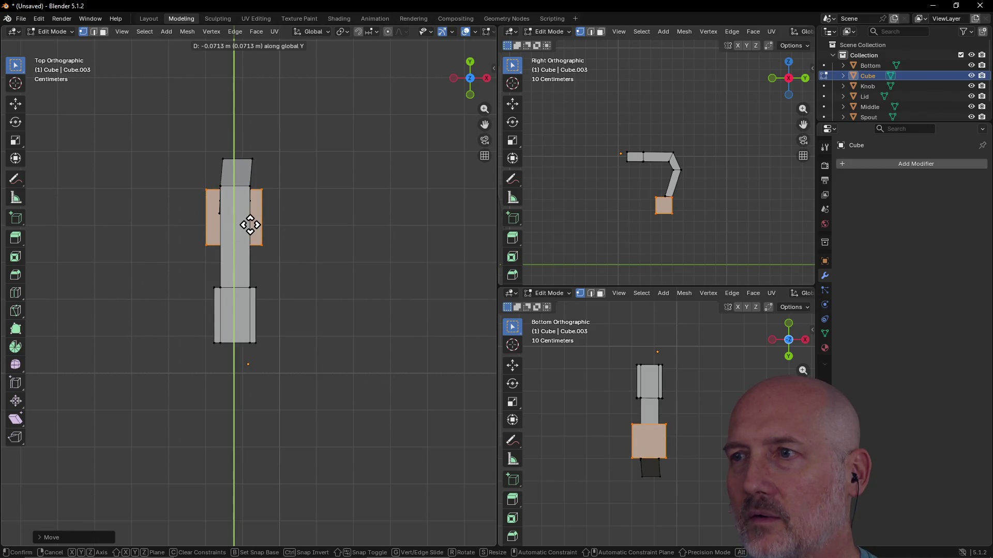
left_click(250, 226)
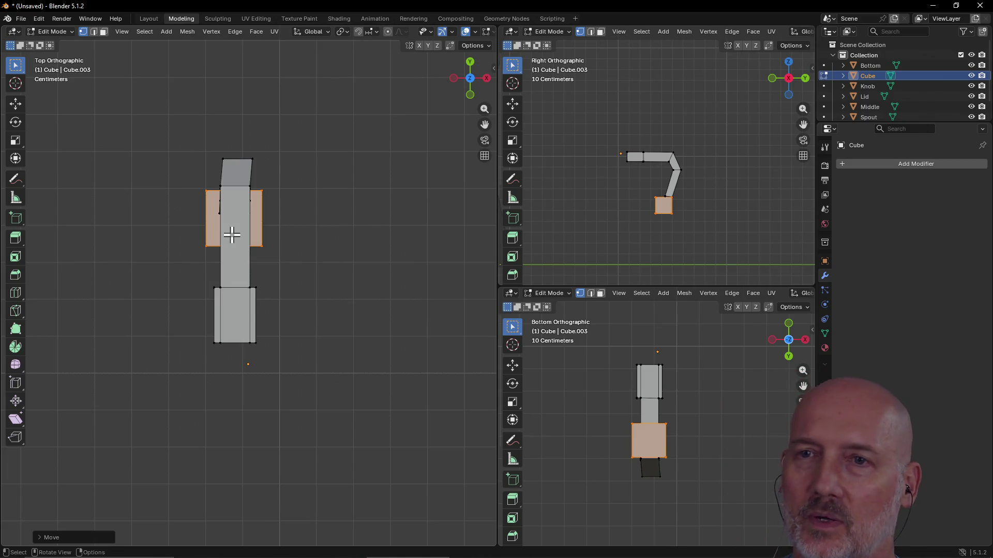
- Frame the selected base block faces and orbit from top view into perspective
right_click(259, 222)
key("grave")
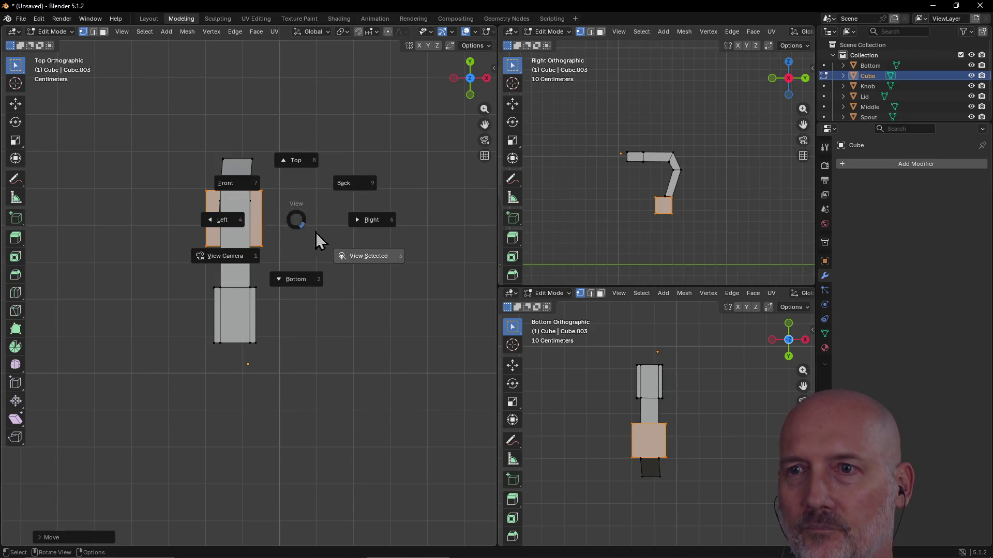
left_click(356, 254)
mouse_move(358, 230)
middle_mouse_down()
mouse_move(293, 213)
mouse_move(326, 206)
mouse_move(269, 153)
mouse_move(248, 108)
mouse_move(321, 161)
mouse_move(437, 152)
mouse_move(223, 184)
mouse_move(413, 155)
mouse_move(264, 160)
mouse_move(162, 184)
mouse_move(472, 178)
mouse_move(647, 189)
middle_mouse_up()
scroll(653, 187, "up", 4)
scroll(653, 187, "up", 2)
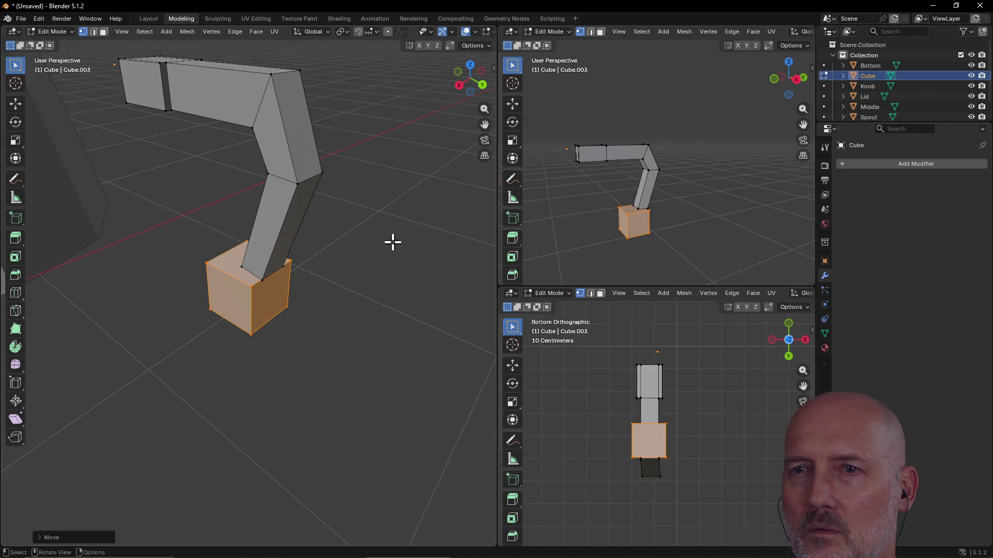
mouse_move(295, 252)
middle_mouse_down()
mouse_move(241, 240)
mouse_move(178, 270)
mouse_move(115, 228)
mouse_move(136, 271)
mouse_move(317, 230)
mouse_move(366, 235)
middle_mouse_up()
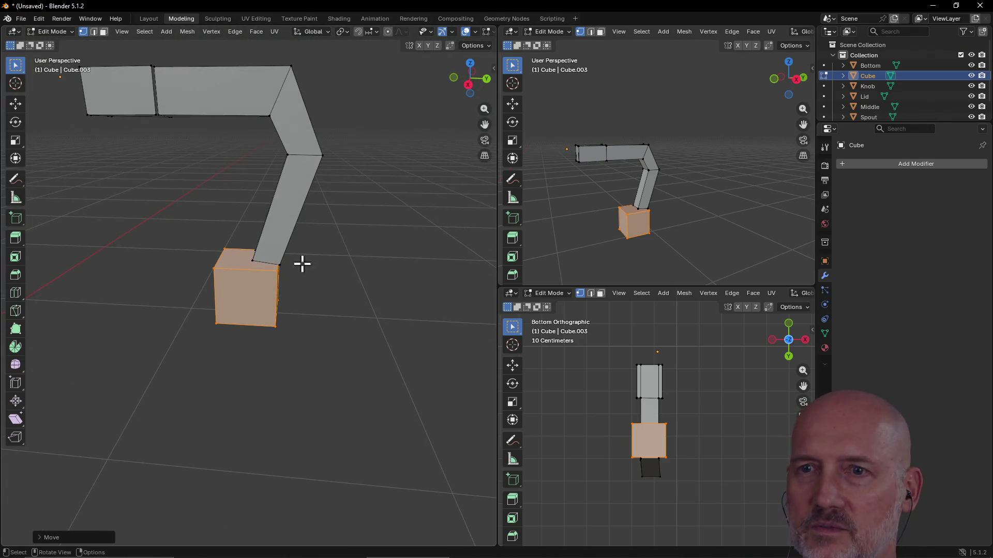
scroll(298, 269, "down", 4)
left_click(319, 300)
mouse_move(319, 299)
middle_mouse_down()
mouse_move(203, 339)
mouse_move(202, 326)
mouse_move(390, 309)
mouse_move(378, 267)
mouse_move(355, 268)
mouse_move(213, 332)
mouse_move(274, 274)
middle_mouse_up()
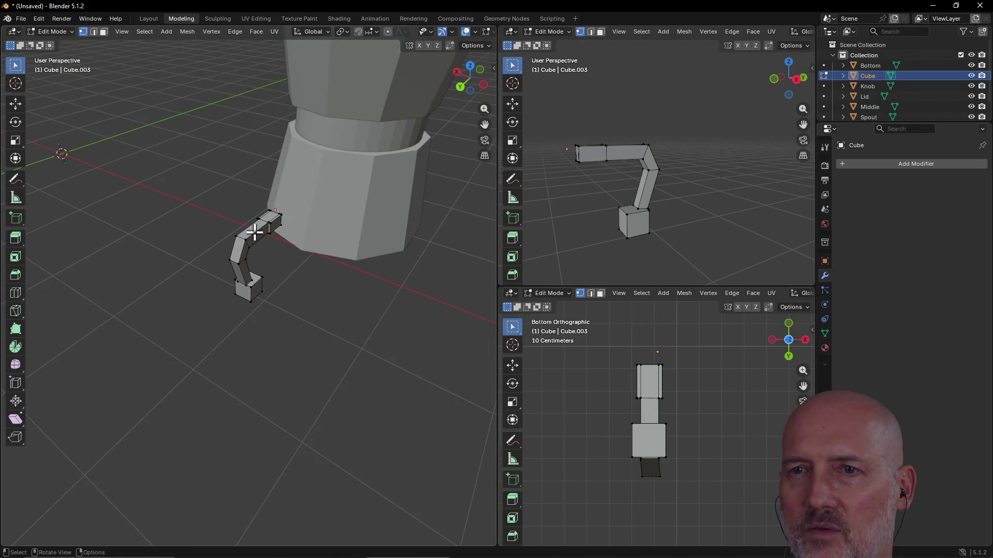
mouse_move(253, 234)
middle_mouse_down()
mouse_move(304, 228)
mouse_move(210, 231)
middle_mouse_up()
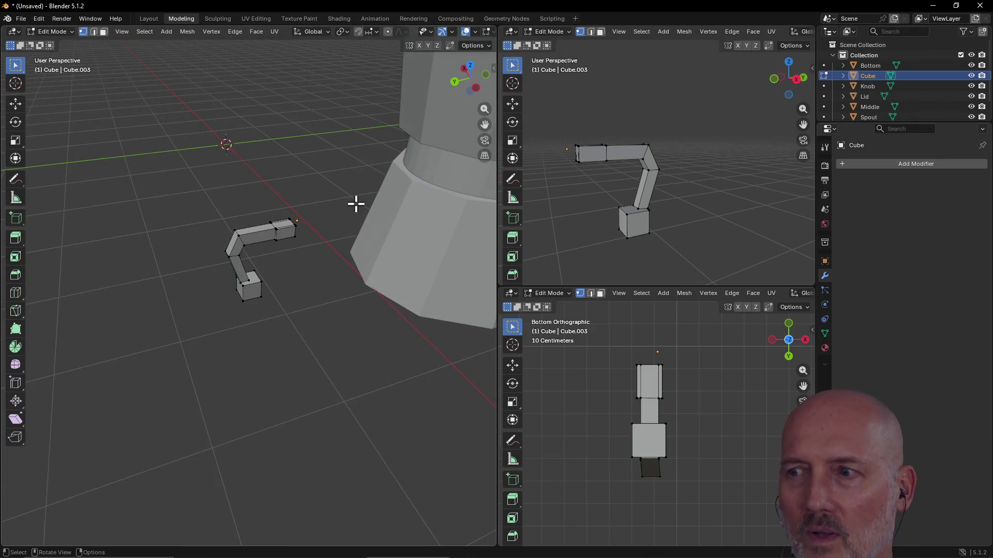
right_click(253, 298)
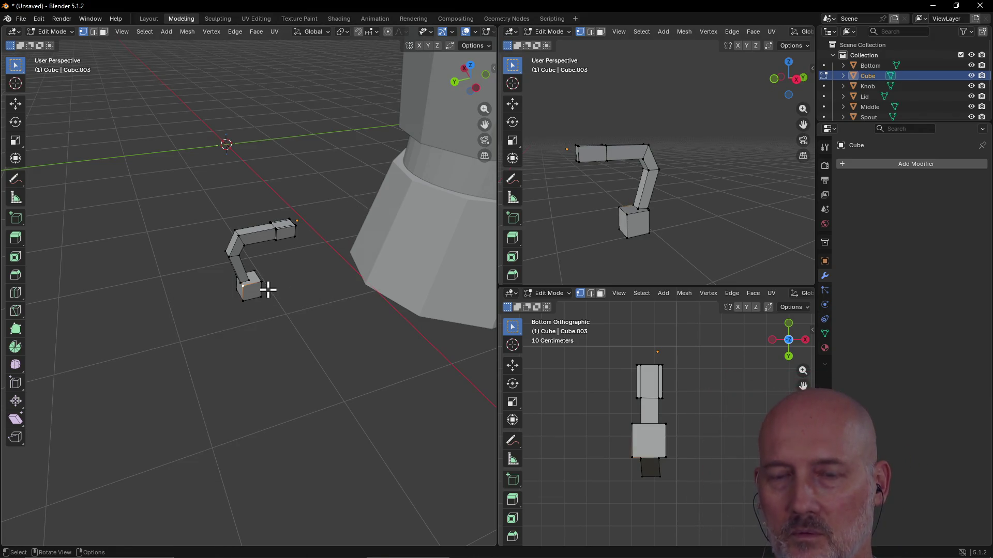
key("grave")
left_click(331, 326)
mouse_move(328, 326)
middle_mouse_down()
mouse_move(317, 326)
mouse_move(382, 309)
mouse_move(305, 304)
mouse_move(398, 281)
mouse_move(321, 288)
mouse_move(333, 315)
mouse_move(485, 275)
mouse_move(257, 313)
mouse_move(183, 291)
mouse_move(315, 301)
middle_mouse_up()
scroll(333, 315, "down", 5)
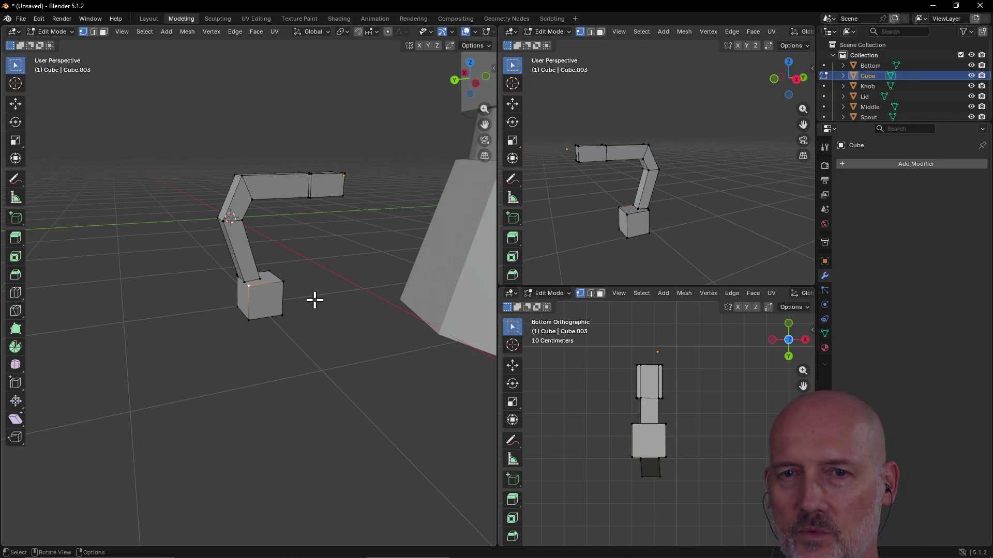
mouse_move(262, 295)
middle_mouse_down()
mouse_move(388, 297)
mouse_move(350, 281)
mouse_move(238, 299)
mouse_move(272, 326)
mouse_move(303, 289)
middle_mouse_up()
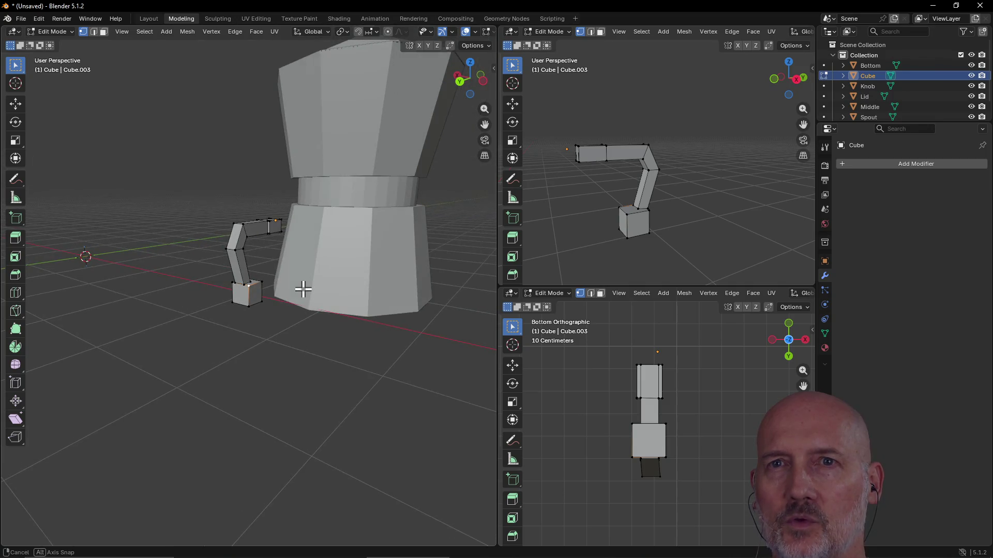
left_click(148, 20)
left_click(181, 20)
mouse_move(296, 204)
middle_mouse_down()
mouse_move(223, 214)
mouse_move(362, 224)
mouse_move(348, 173)
mouse_move(281, 262)
mouse_move(288, 204)
mouse_move(308, 215)
mouse_move(303, 257)
mouse_move(362, 271)
mouse_move(389, 252)
middle_mouse_up()
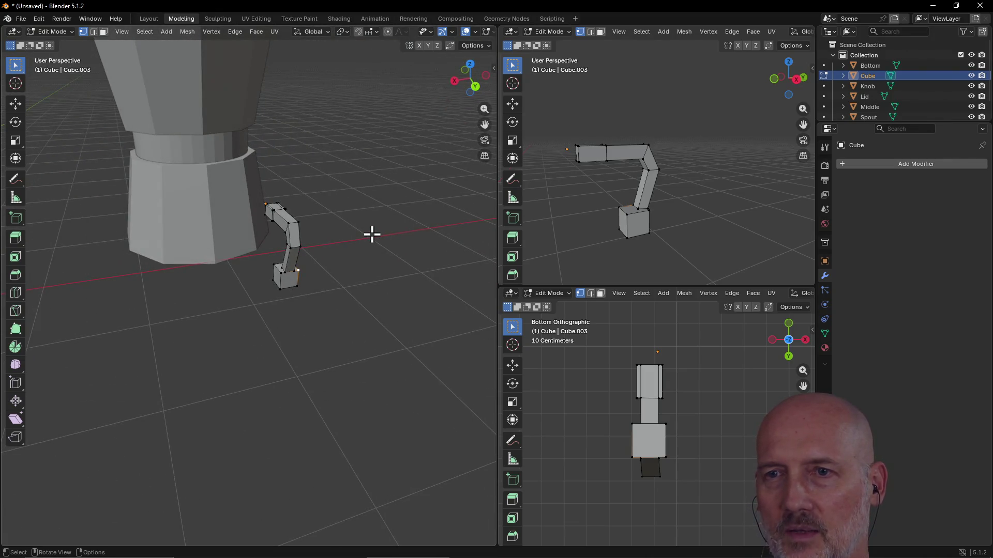
mouse_move(350, 177)
middle_mouse_down()
mouse_move(235, 232)
mouse_move(140, 222)
mouse_move(203, 170)
mouse_move(311, 233)
mouse_move(407, 182)
mouse_move(491, 197)
mouse_move(77, 210)
mouse_move(240, 231)
mouse_move(227, 236)
middle_mouse_up()
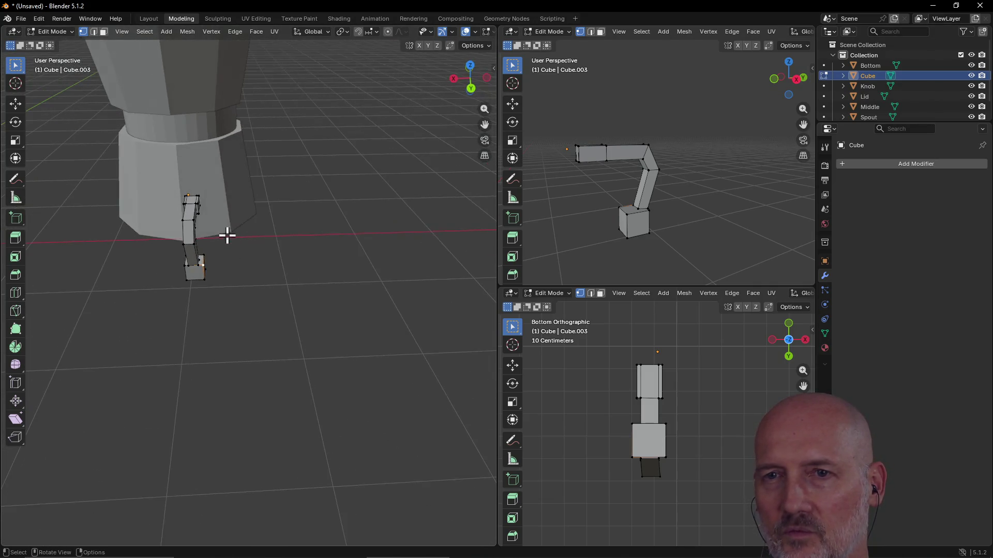
left_click(292, 274)
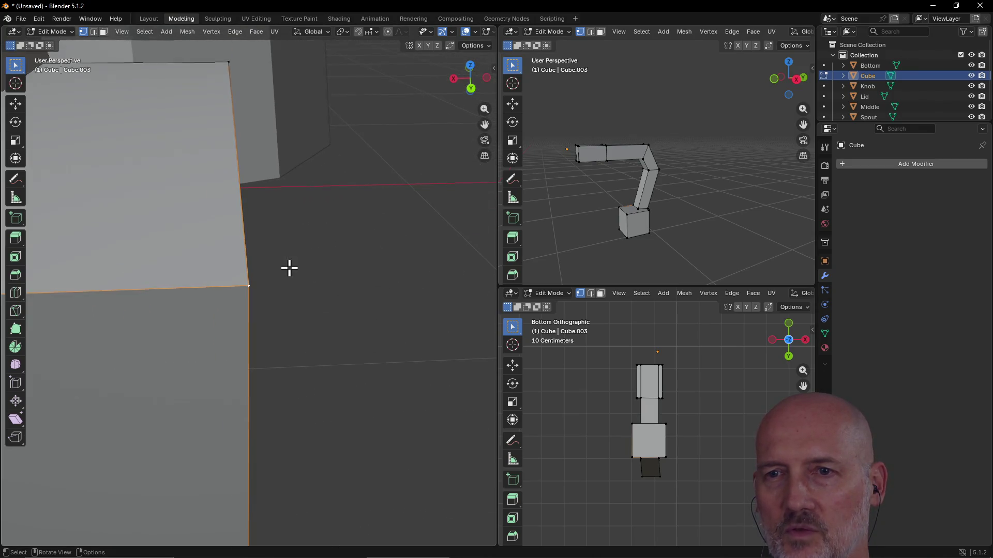
scroll(289, 267, "down", 4)
mouse_move(289, 267)
middle_mouse_down()
mouse_move(124, 243)
mouse_move(266, 195)
mouse_move(228, 306)
mouse_move(229, 170)
mouse_move(266, 231)
mouse_move(221, 288)
mouse_move(215, 211)
mouse_move(168, 262)
mouse_move(221, 256)
middle_mouse_up()
mouse_move(215, 318)
middle_mouse_down()
mouse_move(399, 317)
mouse_move(151, 319)
mouse_move(378, 247)
mouse_move(317, 323)
mouse_move(155, 290)
mouse_move(204, 273)
mouse_move(126, 268)
mouse_move(465, 288)
mouse_move(169, 306)
middle_mouse_up()
mouse_move(1, 305)
middle_mouse_down()
mouse_move(259, 372)
mouse_move(177, 324)
mouse_move(383, 259)
mouse_move(434, 377)
mouse_move(29, 237)
mouse_move(306, 312)
mouse_move(377, 303)
mouse_move(207, 296)
middle_mouse_up()
mouse_move(285, 267)
middle_mouse_down()
mouse_move(332, 297)
mouse_move(450, 295)
middle_mouse_up()
mouse_move(24, 283)
middle_mouse_down()
mouse_move(403, 274)
mouse_move(253, 325)
middle_mouse_up()
mouse_move(269, 279)
middle_mouse_down()
mouse_move(368, 292)
mouse_move(315, 304)
middle_mouse_up()
left_click(376, 341)
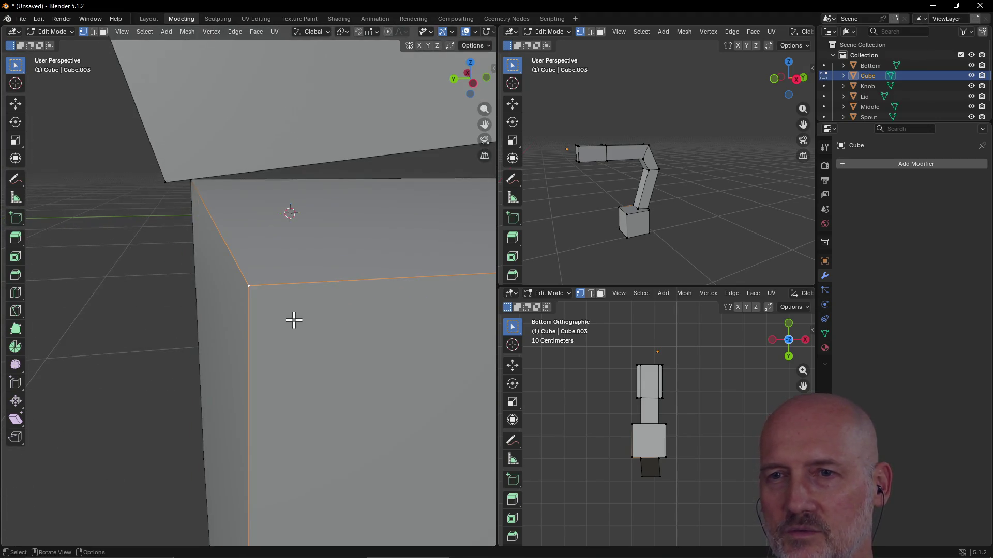
mouse_move(290, 324)
middle_mouse_down()
mouse_move(417, 332)
mouse_move(251, 337)
mouse_move(141, 326)
mouse_move(368, 306)
mouse_move(184, 326)
mouse_move(341, 297)
mouse_move(224, 290)
mouse_move(352, 262)
mouse_move(352, 228)
mouse_move(248, 326)
mouse_move(162, 284)
mouse_move(220, 199)
mouse_move(62, 248)
mouse_move(404, 321)
mouse_move(290, 280)
mouse_move(257, 283)
middle_mouse_up()
key("grave")
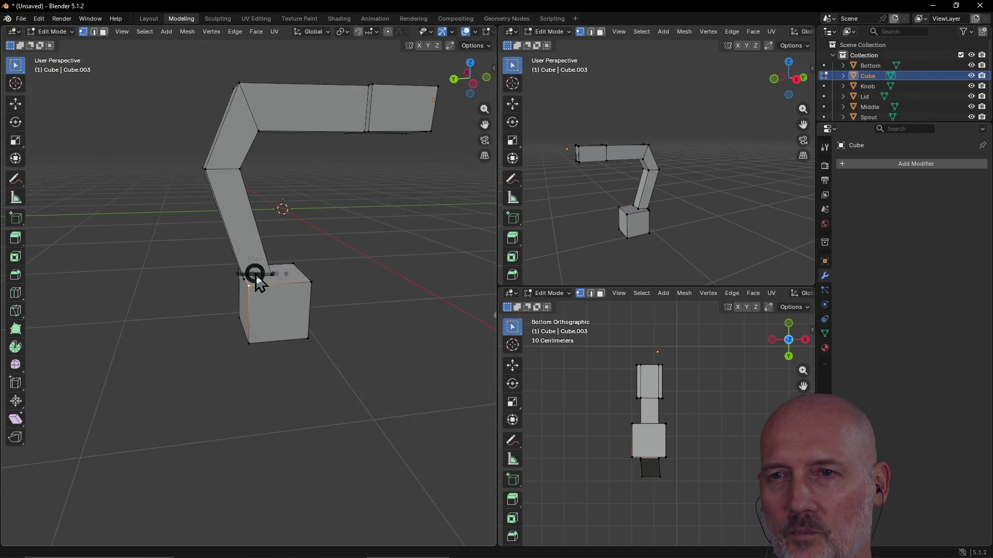
left_click(319, 311)
scroll(284, 294, "down", 10)
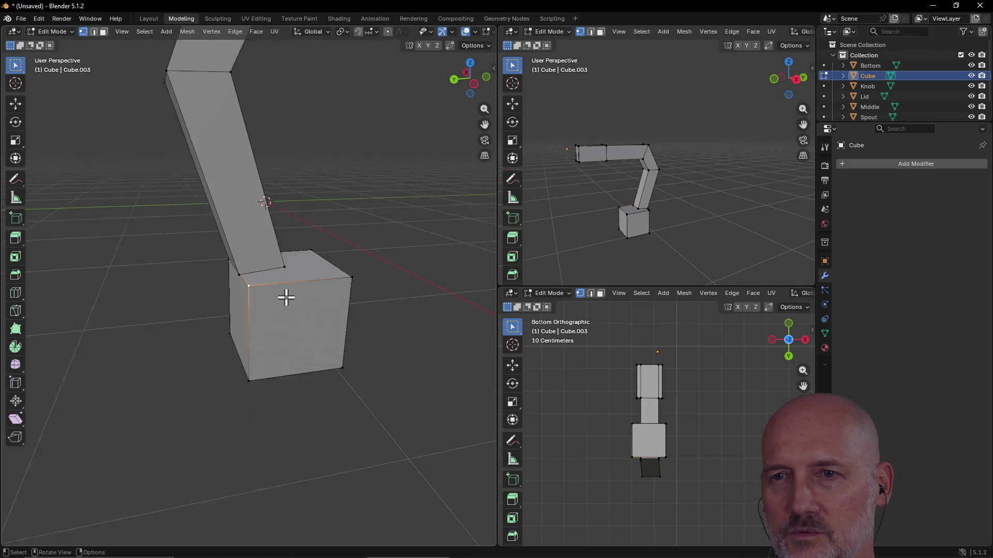
mouse_move(286, 297)
middle_mouse_down()
mouse_move(235, 299)
mouse_move(332, 304)
middle_mouse_up()
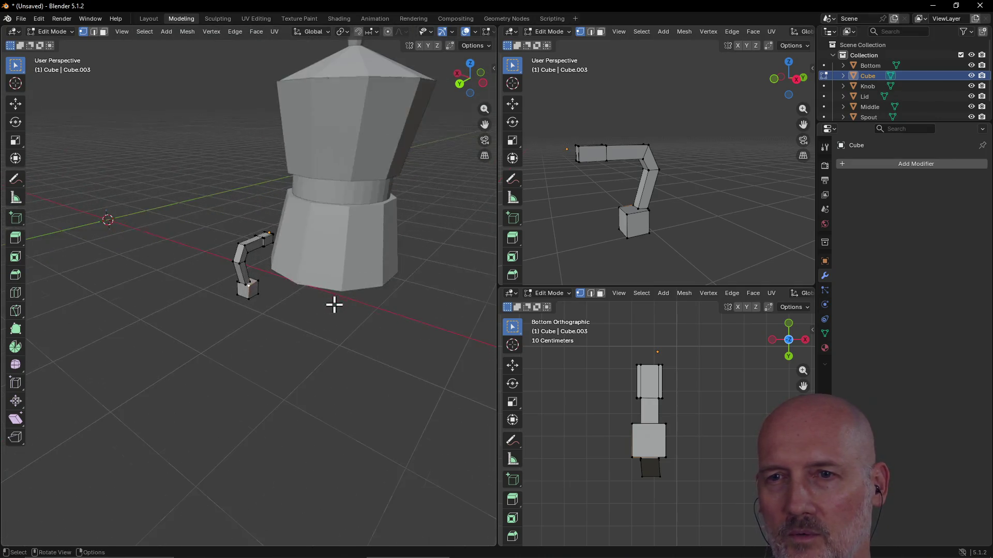
scroll(225, 304, "up", 5)
scroll(227, 305, "down", 5)
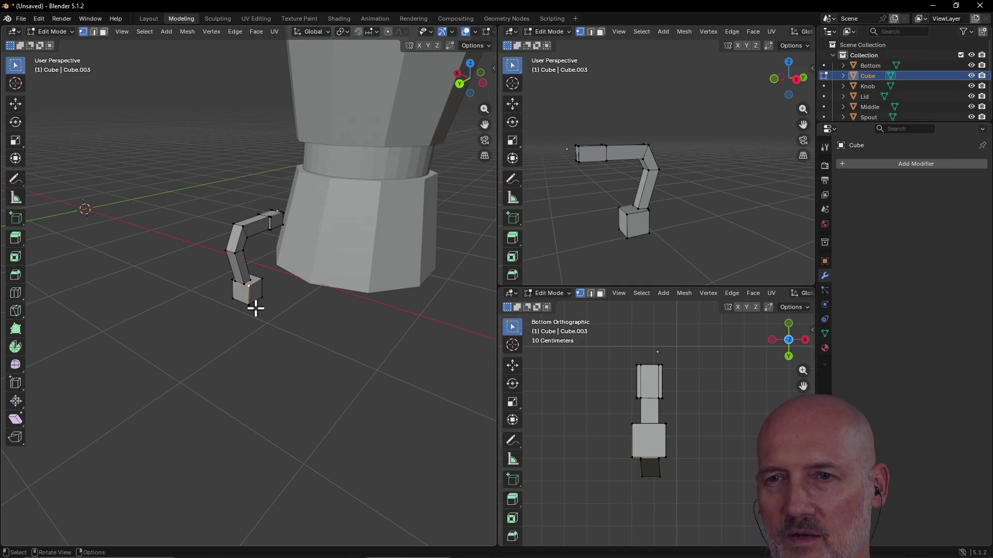
mouse_move(255, 308)
middle_mouse_down()
mouse_move(419, 319)
mouse_move(332, 284)
mouse_move(45, 243)
mouse_move(461, 277)
middle_mouse_up()
mouse_move(406, 250)
middle_mouse_down()
mouse_move(412, 239)
mouse_move(243, 245)
mouse_move(116, 210)
mouse_move(95, 265)
mouse_move(143, 194)
mouse_move(257, 336)
mouse_move(257, 326)
mouse_move(387, 368)
mouse_move(142, 341)
mouse_move(278, 342)
mouse_move(233, 321)
mouse_move(195, 277)
mouse_move(142, 250)
mouse_move(339, 377)
mouse_move(450, 414)
mouse_move(259, 372)
mouse_move(371, 352)
middle_mouse_up()
scroll(221, 370, "up", 4)
mouse_move(310, 343)
middle_mouse_down()
mouse_move(392, 341)
mouse_move(328, 350)
mouse_move(341, 352)
middle_mouse_up()
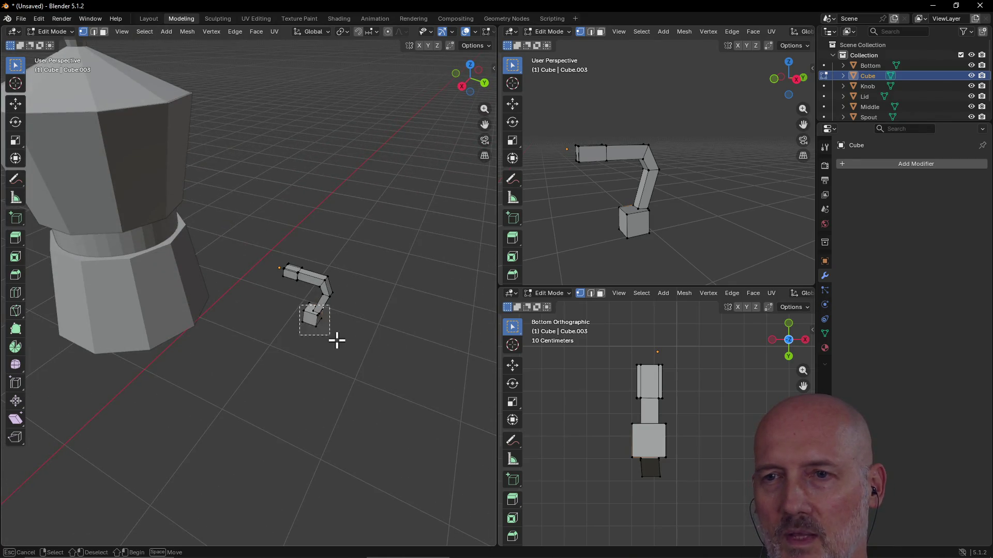
- Select every vertex of the base block and frame it with View Selected
left_click_drag(337, 340, 337, 339)
key("grave")
left_click(379, 394)
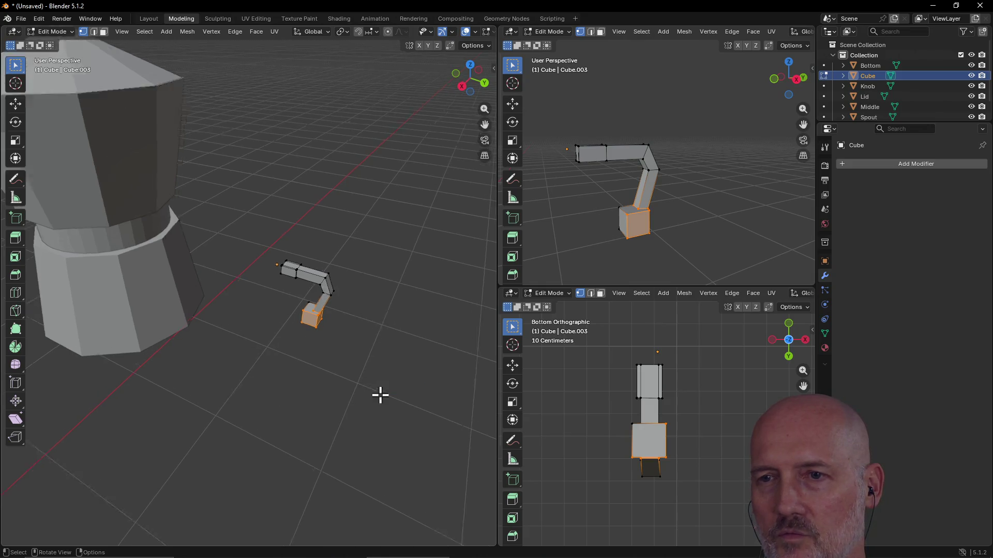
scroll(372, 339, "down", 5)
mouse_move(370, 337)
middle_mouse_down()
mouse_move(228, 331)
mouse_move(160, 295)
mouse_move(238, 304)
mouse_move(79, 323)
mouse_move(147, 260)
mouse_move(140, 311)
middle_mouse_up()
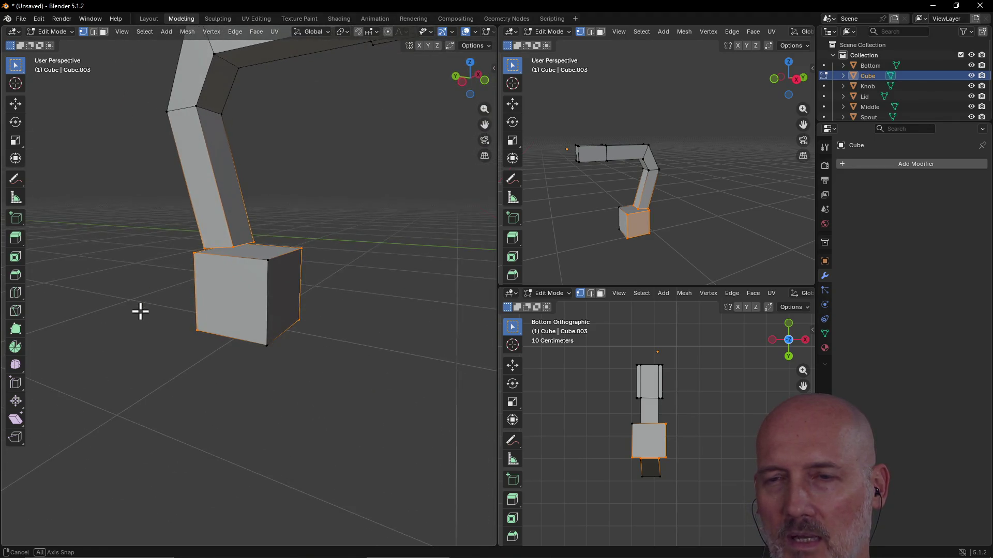
- Adjust the selection: add the block's front corners, swap one for the corner at the handle's base
left_click(258, 253, "shift")
left_click(288, 340, "shift")
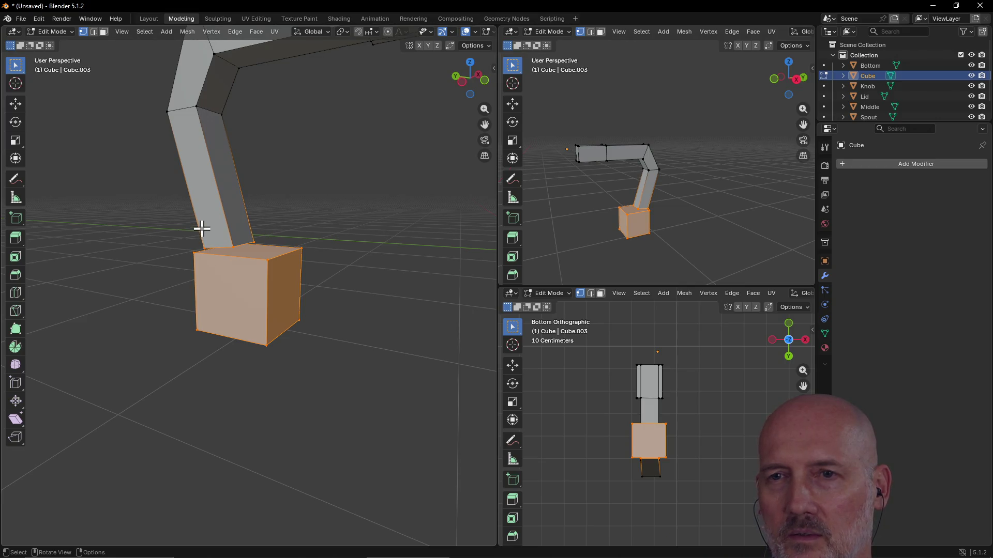
scroll(212, 223, "down", 1)
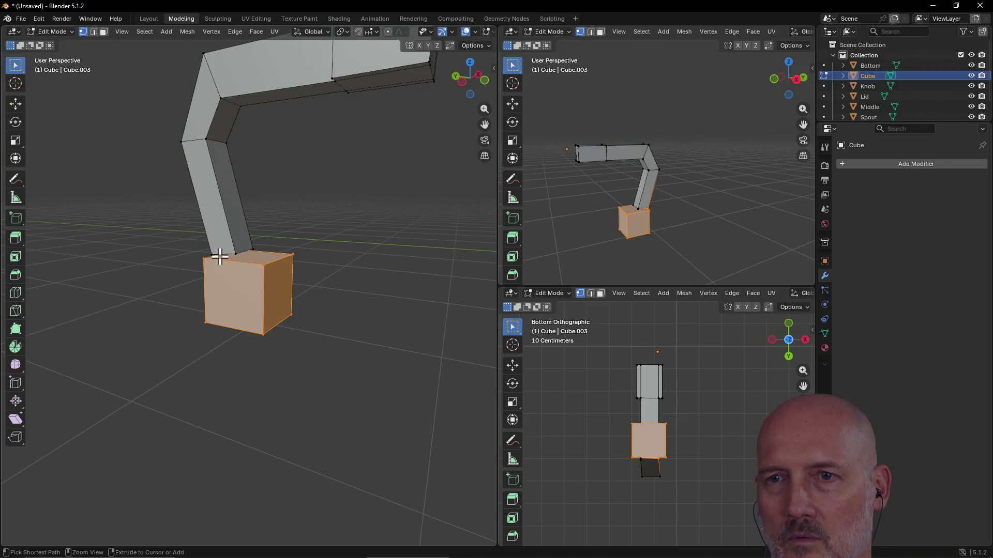
middle_click_drag(309, 226, 88, 230)
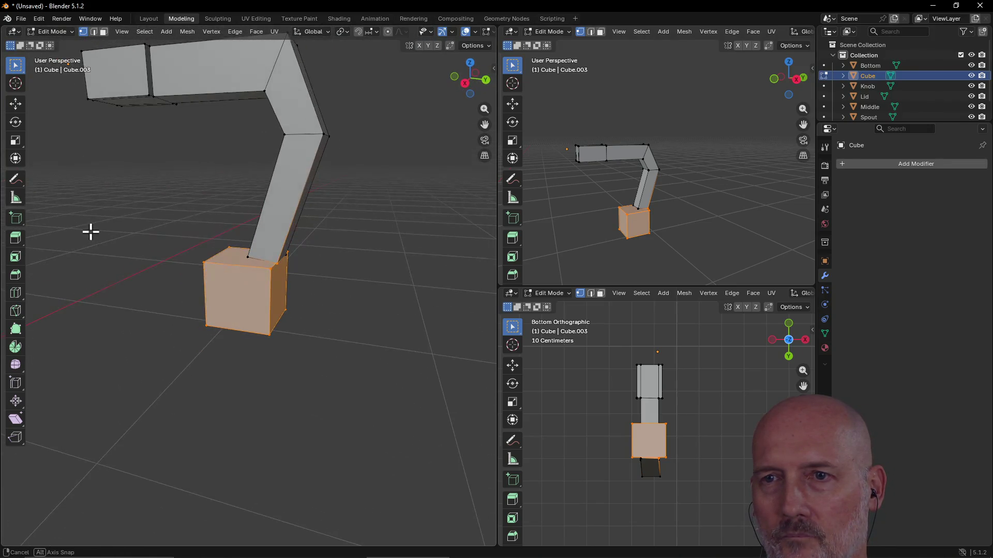
left_click(272, 265, "ctrl")
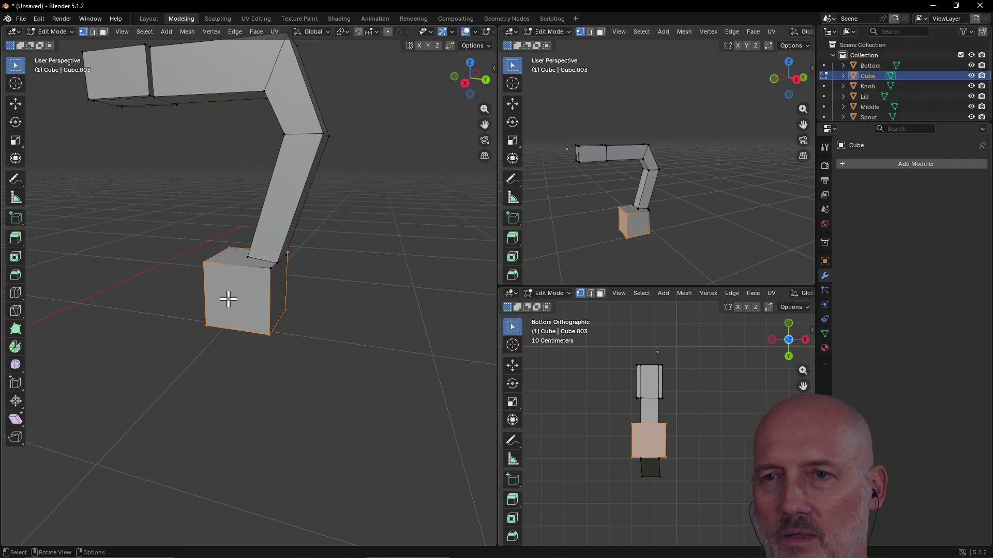
left_click(262, 264, "shift")
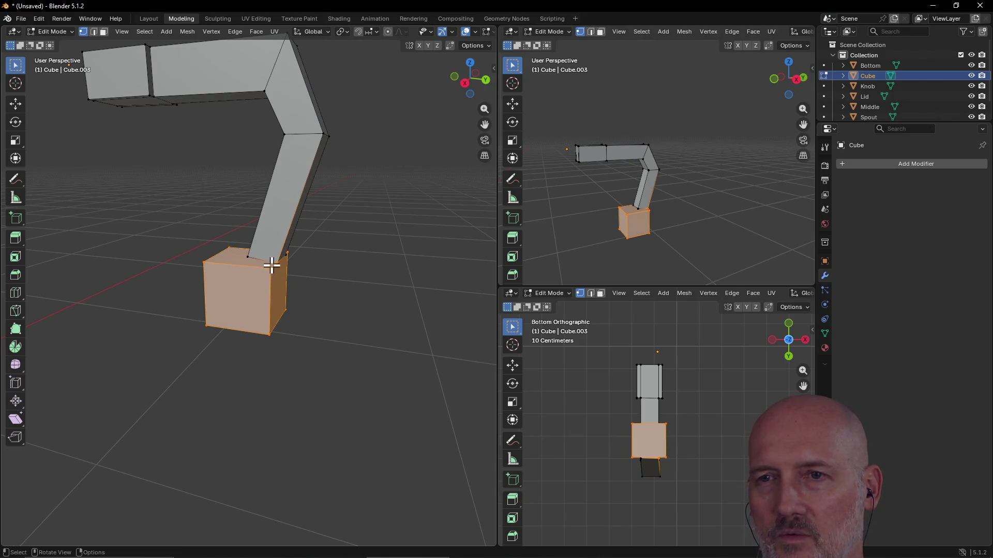
scroll(274, 256, "up", 5)
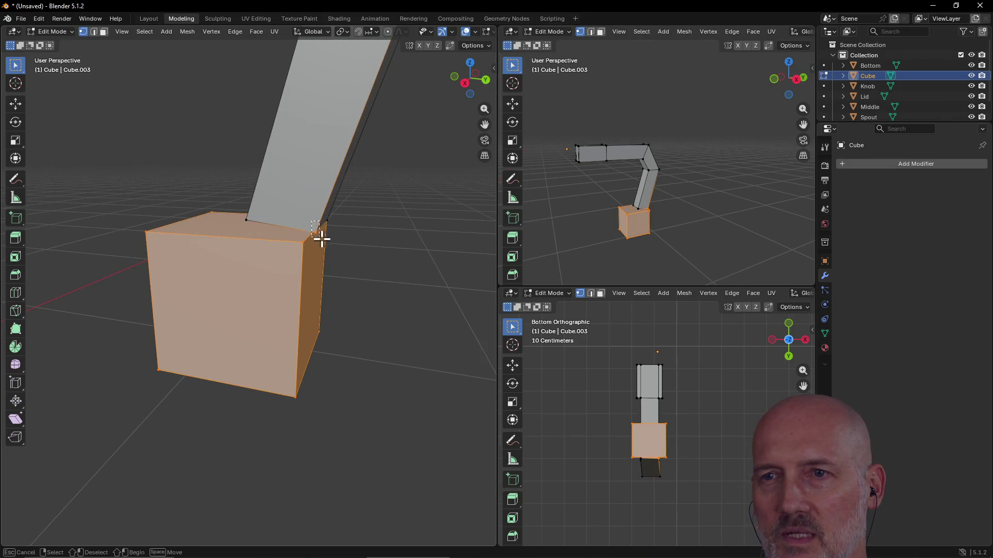
scroll(261, 229, "down", 3)
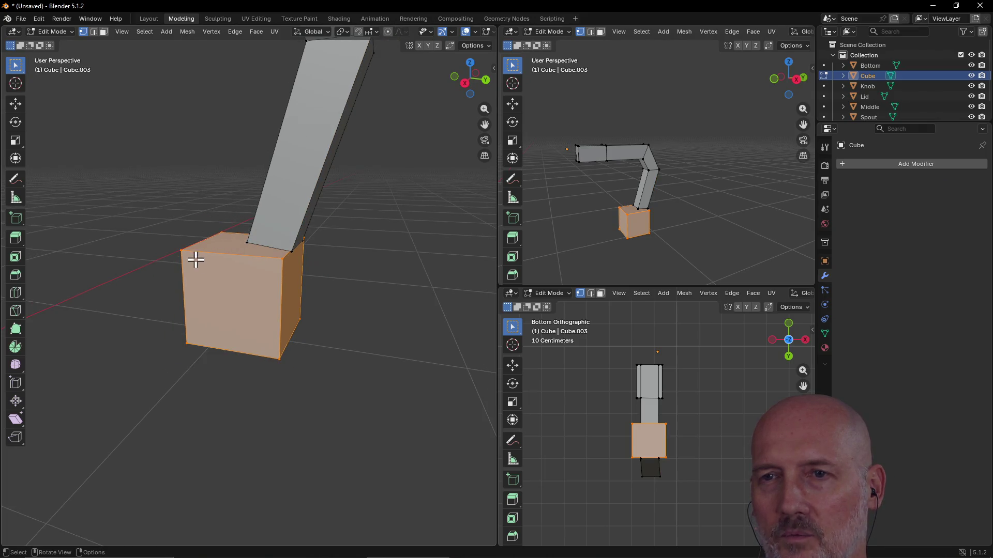
mouse_move(188, 263)
middle_mouse_down()
mouse_move(259, 262)
mouse_move(215, 250)
mouse_move(300, 271)
mouse_move(243, 264)
mouse_move(267, 253)
middle_mouse_up()
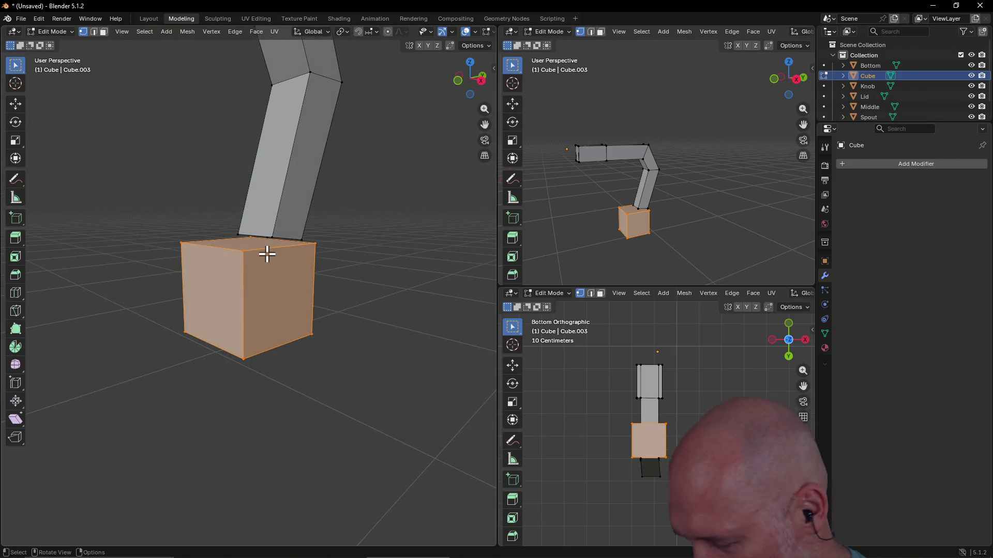
mouse_move(277, 324)
middle_mouse_down()
mouse_move(230, 324)
mouse_move(187, 305)
mouse_move(211, 308)
middle_mouse_up()
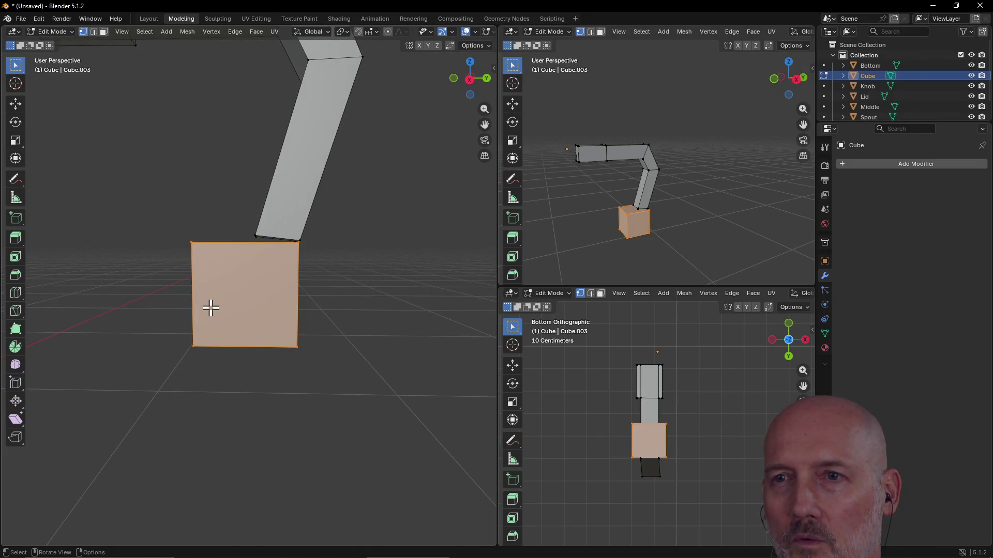
- Grab the block and move it about 3 mm upward, snug beneath the handle's foot
key("g")
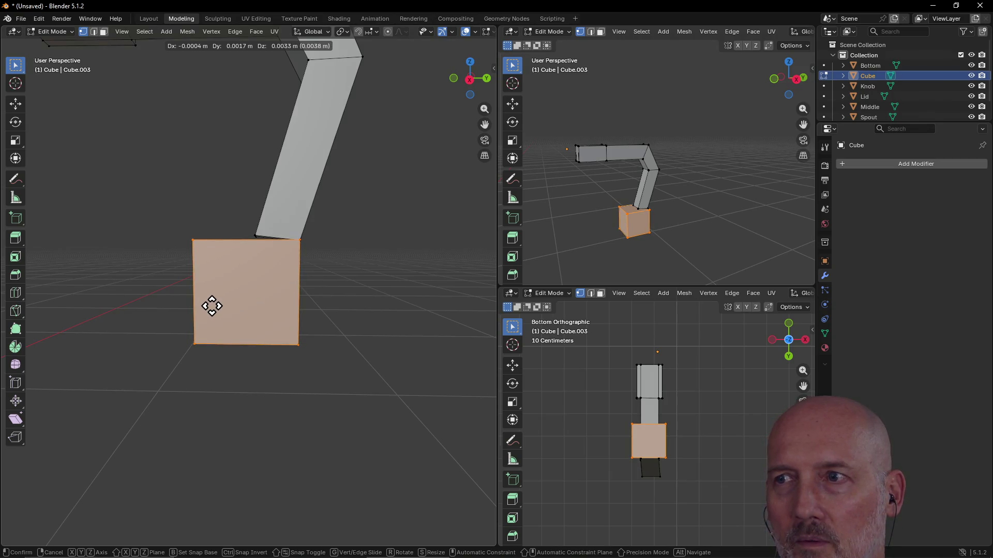
left_click(212, 306)
mouse_move(228, 308)
middle_mouse_down()
mouse_move(348, 319)
mouse_move(385, 306)
mouse_move(361, 292)
mouse_move(309, 309)
mouse_move(231, 284)
mouse_move(276, 300)
mouse_move(306, 286)
mouse_move(244, 283)
middle_mouse_up()
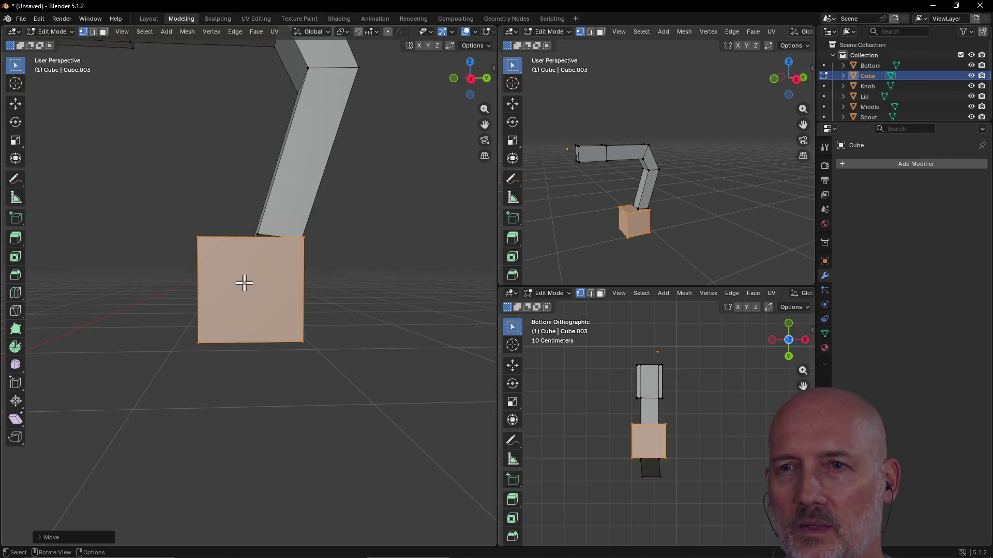